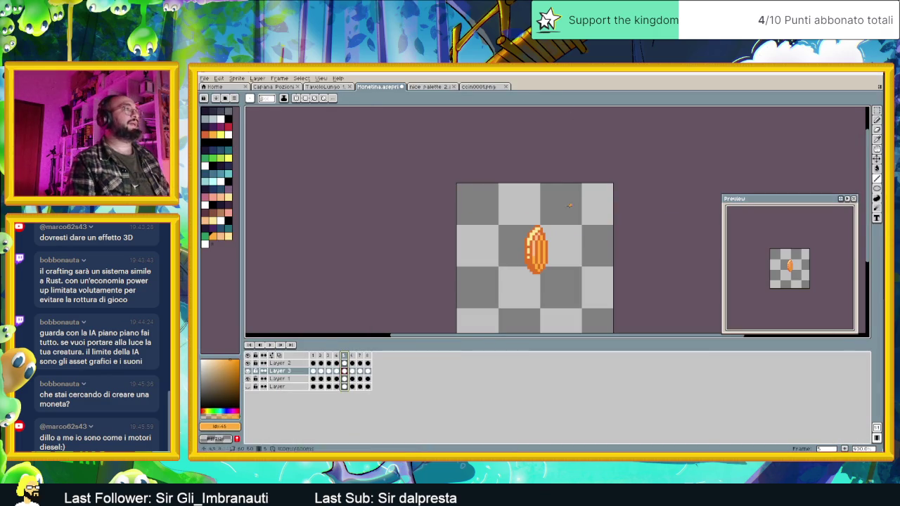
- Go to pixellab.ai in a new Chrome tab
key(alt+Tab)
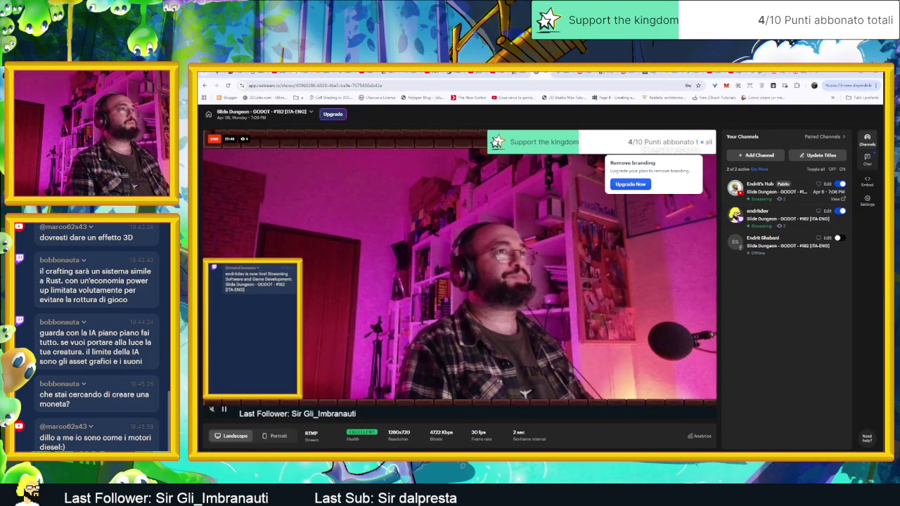
key(ctrl+t)
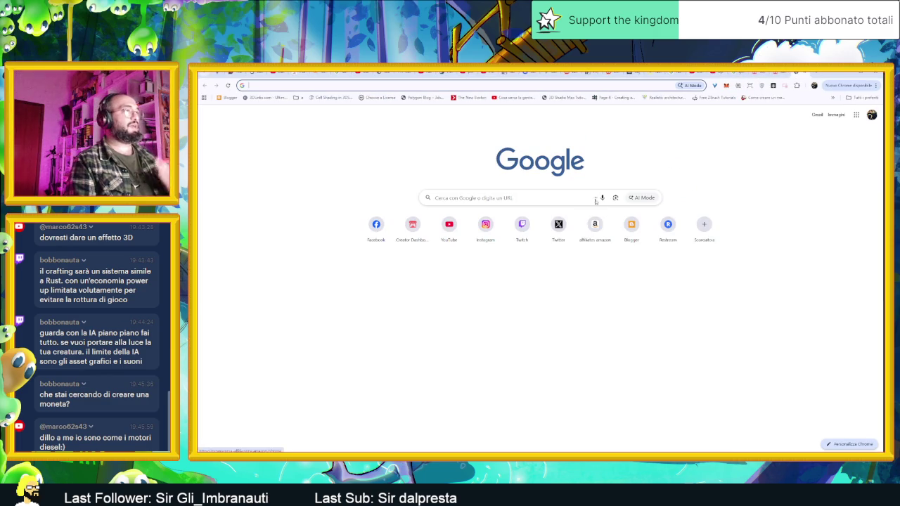
text(pix)
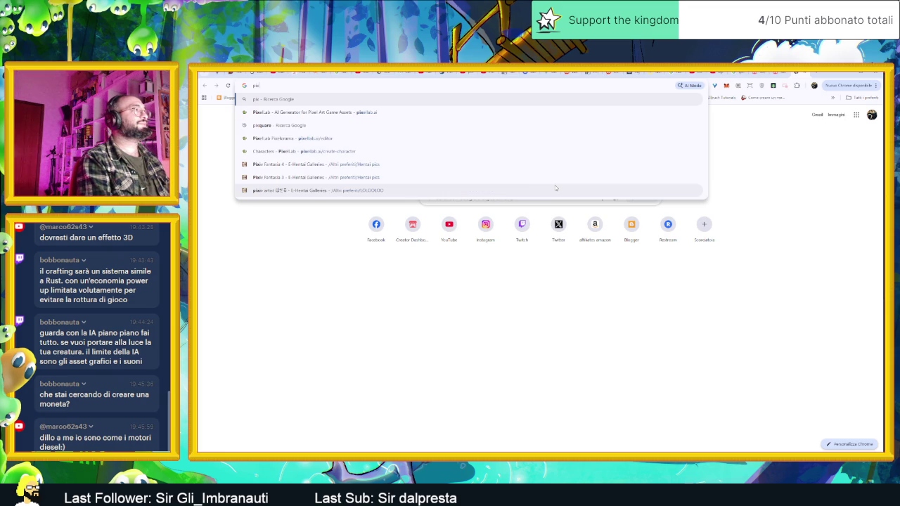
text(el)
key(Return)
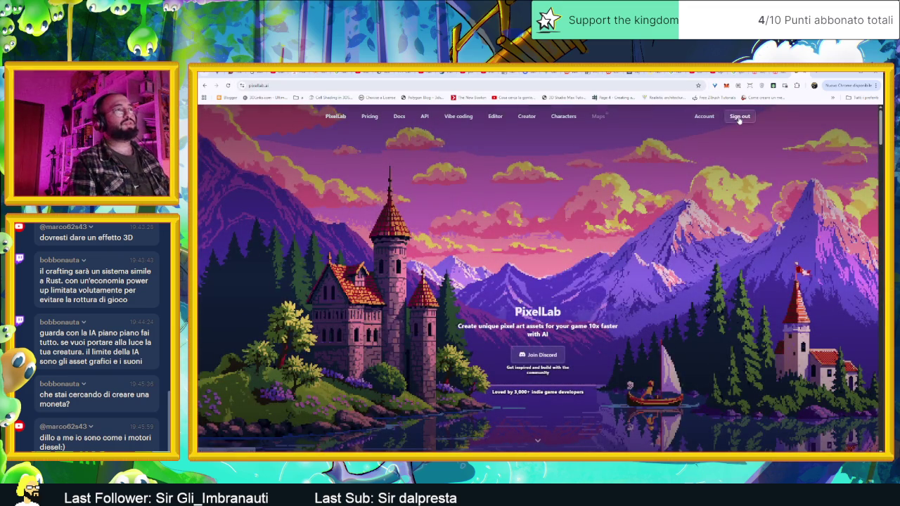
- Sign out of PixelLab and sign back in with the Google account
click(739, 118)
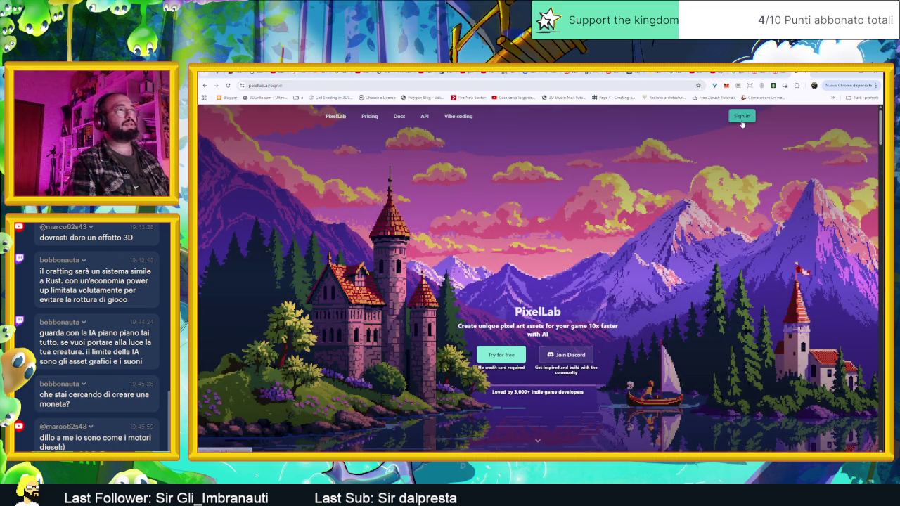
click(742, 121)
click(554, 185)
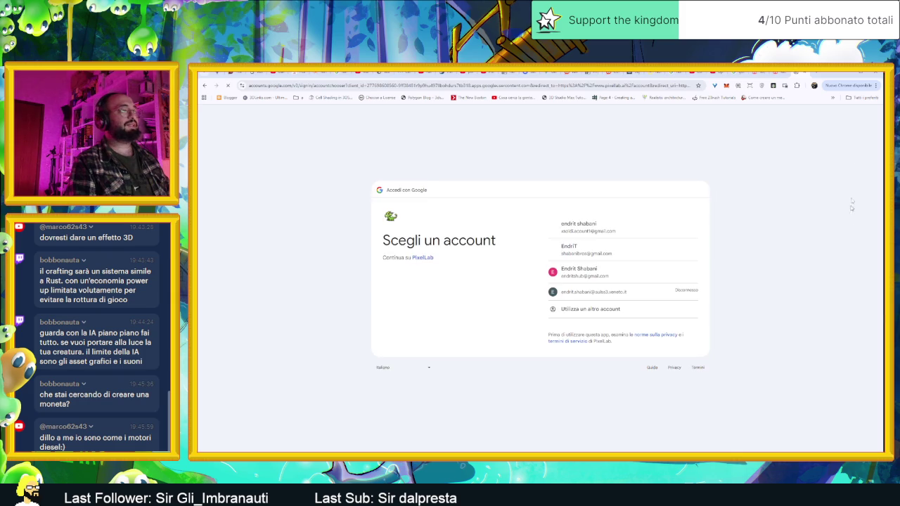
click(623, 253)
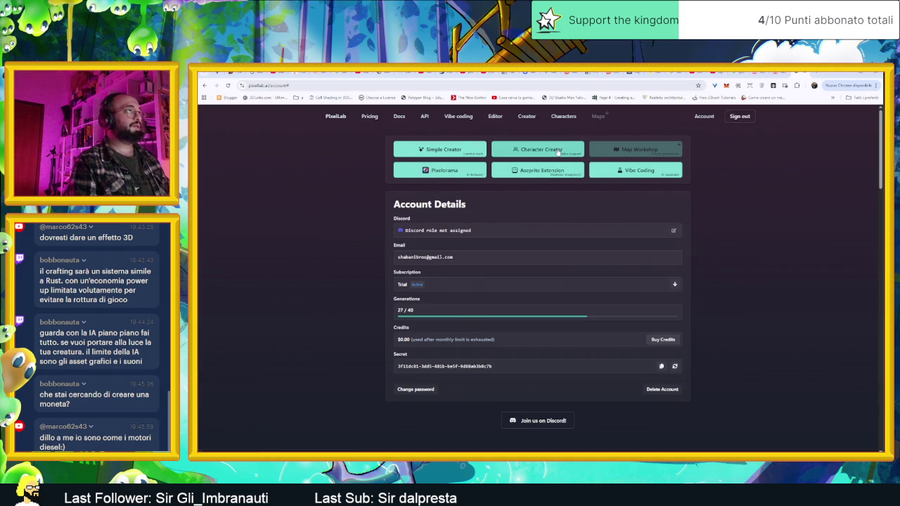
- Set the PixelLab Creator image width and height to 32 px
click(513, 156)
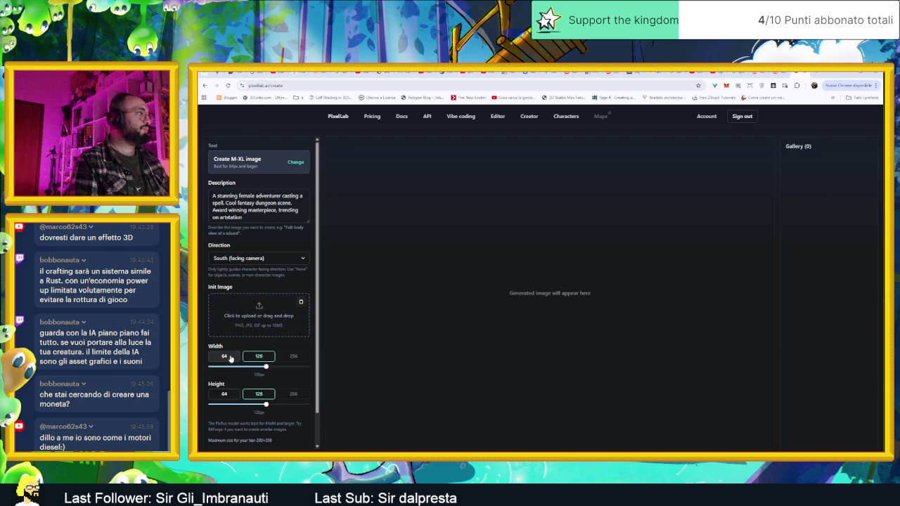
click(226, 358)
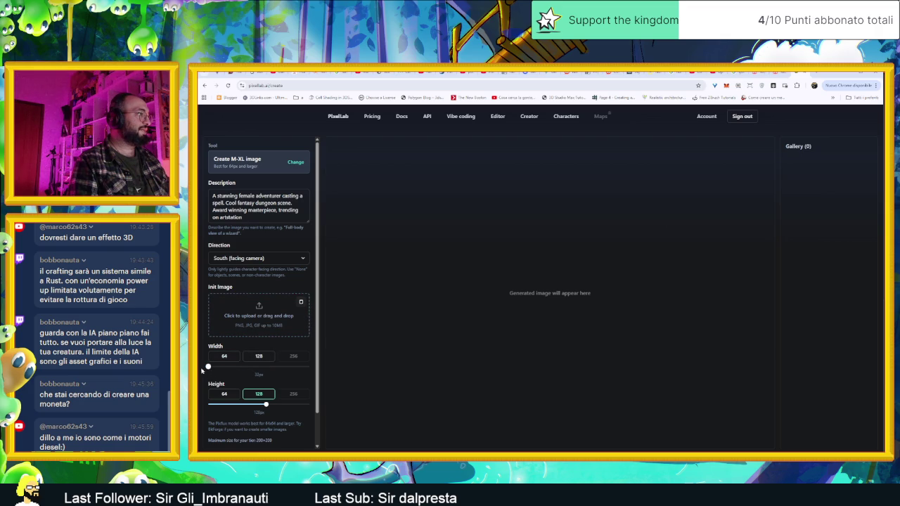
drag(265, 405, 213, 406)
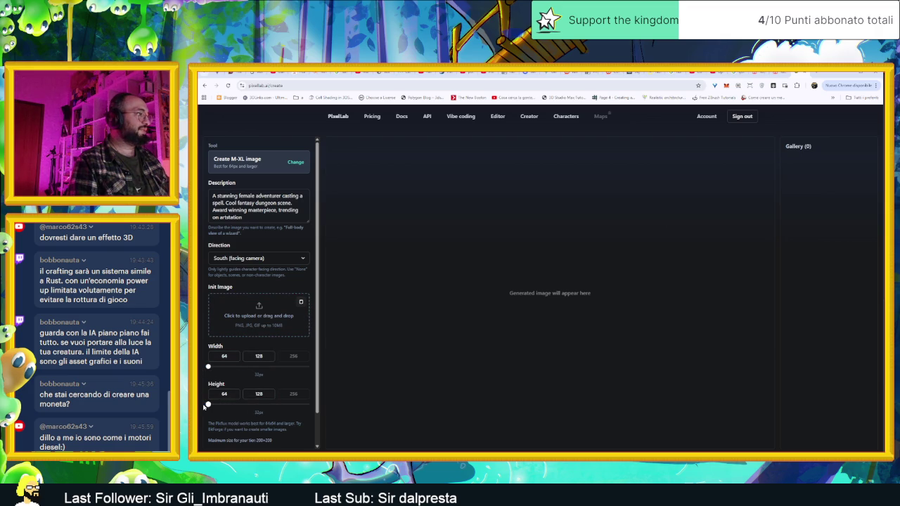
- Describe it as 'golden coin front view' and generate with a transparent background
triple_click(258, 211)
key(BackSpace)
text(golden coin)
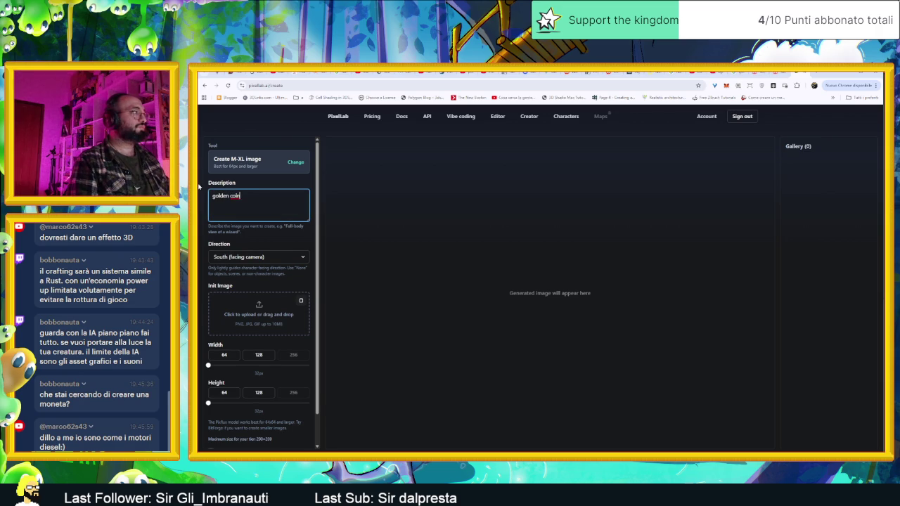
key(BackSpace)
text(front view)
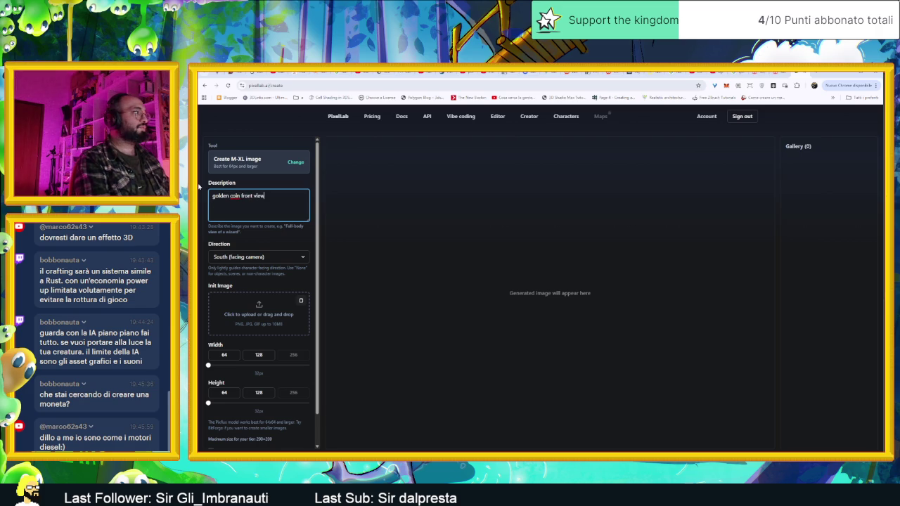
scroll(213, 222, down, 1)
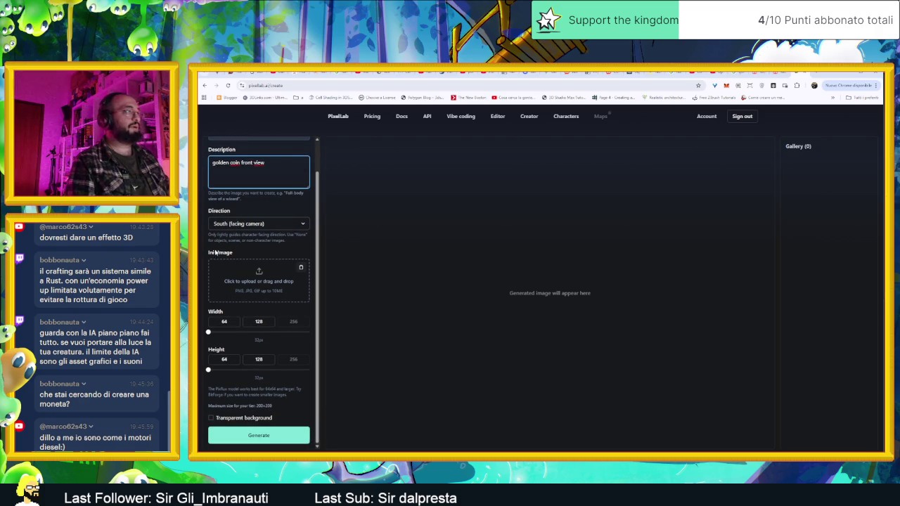
click(252, 418)
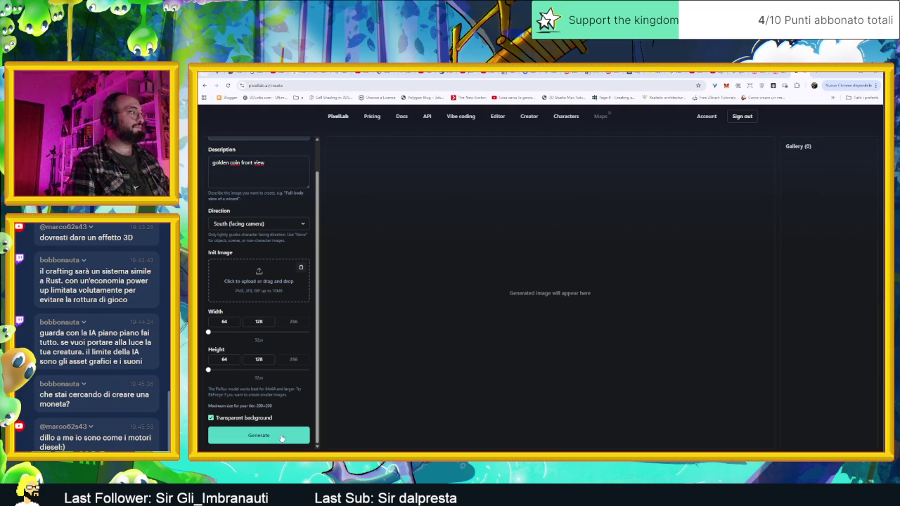
click(281, 436)
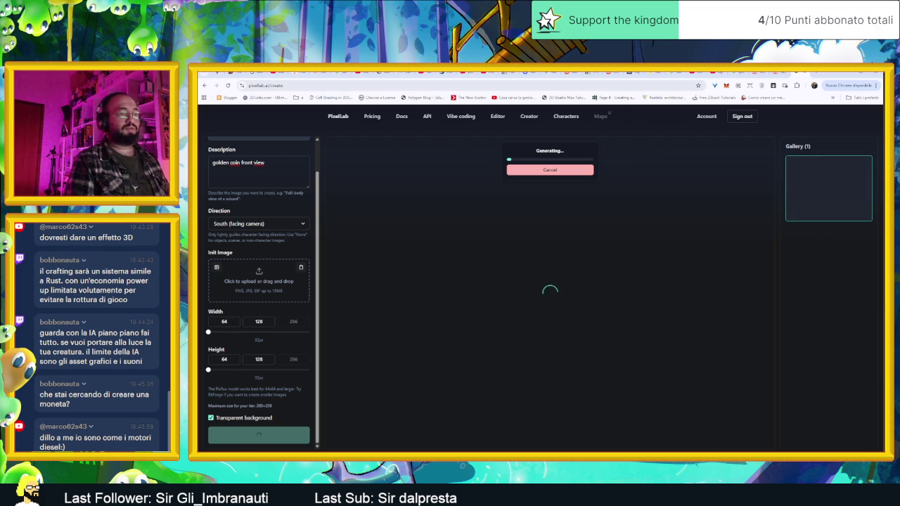
key(alt+Tab)
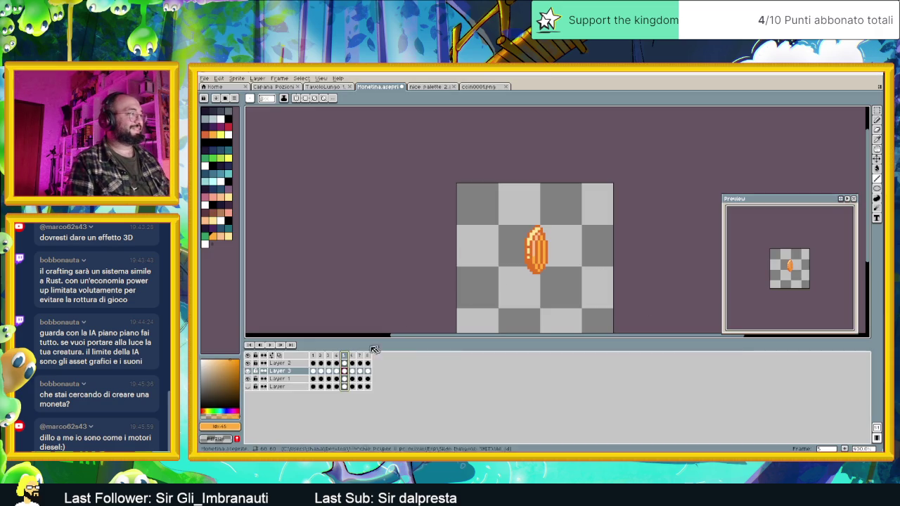
- Step forward through coin frames 6 to 8, then back to frame 3
key(Right)
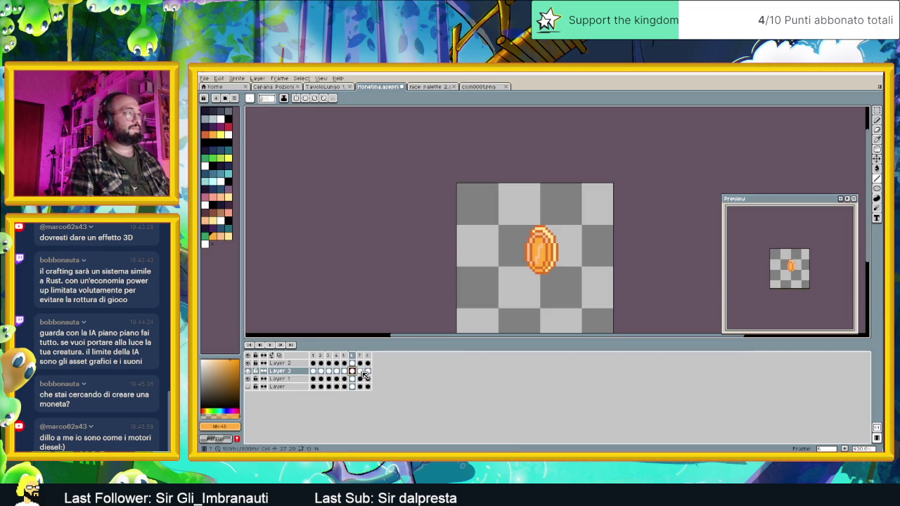
key(Right)
click(367, 371)
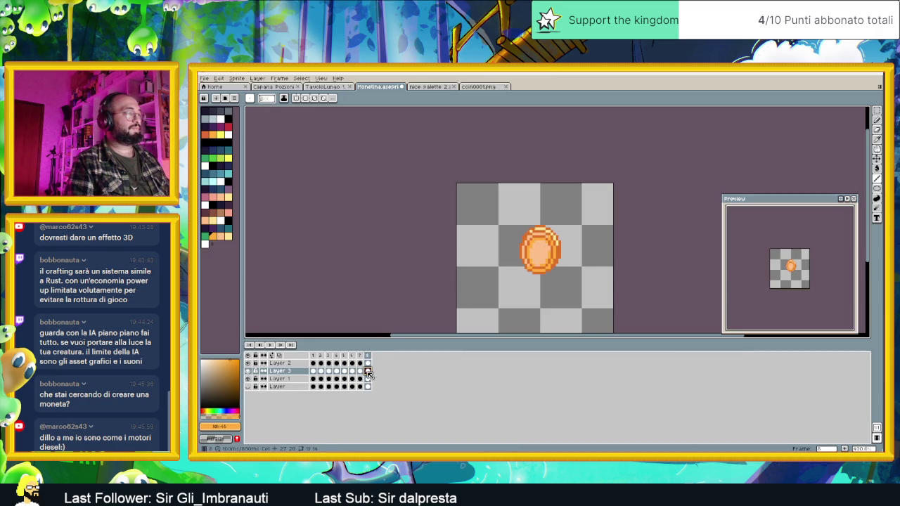
click(360, 373)
click(354, 374)
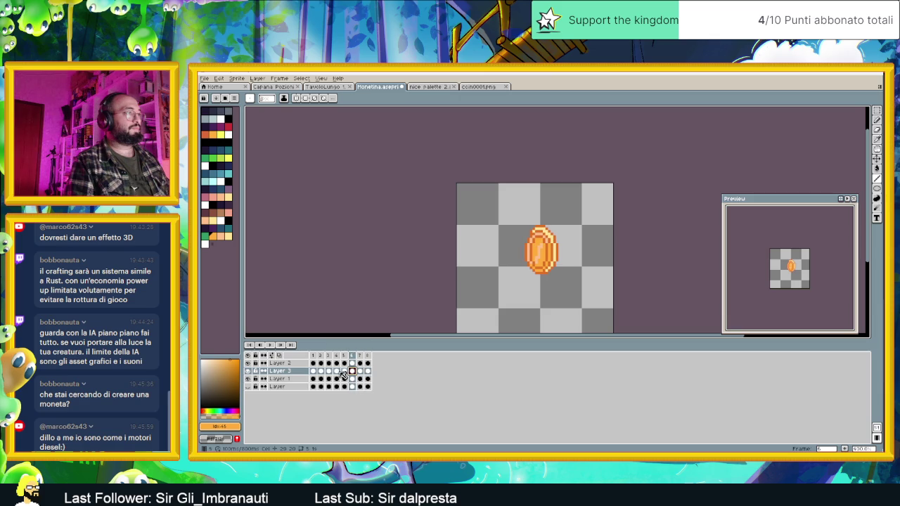
key(Left)
key(Left)
key(Left)
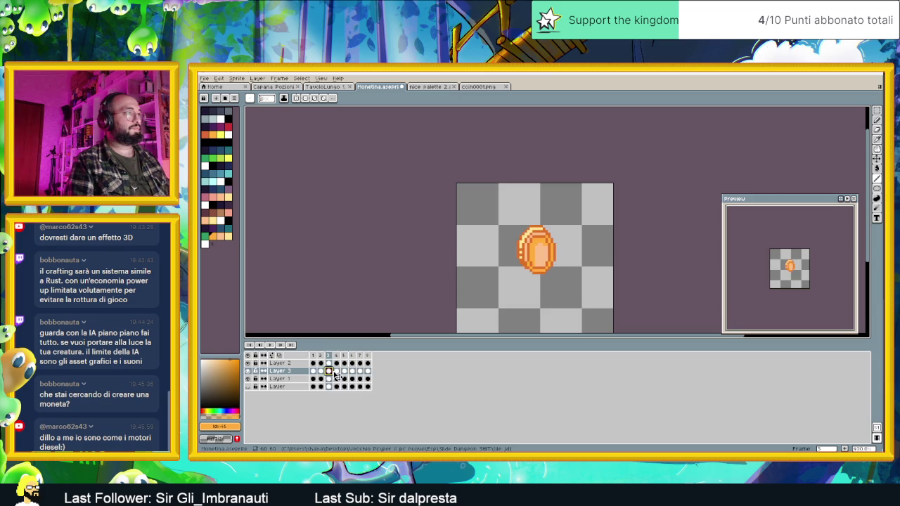
- Review coin frames 4 through 8, ending back on frame 1
click(338, 372)
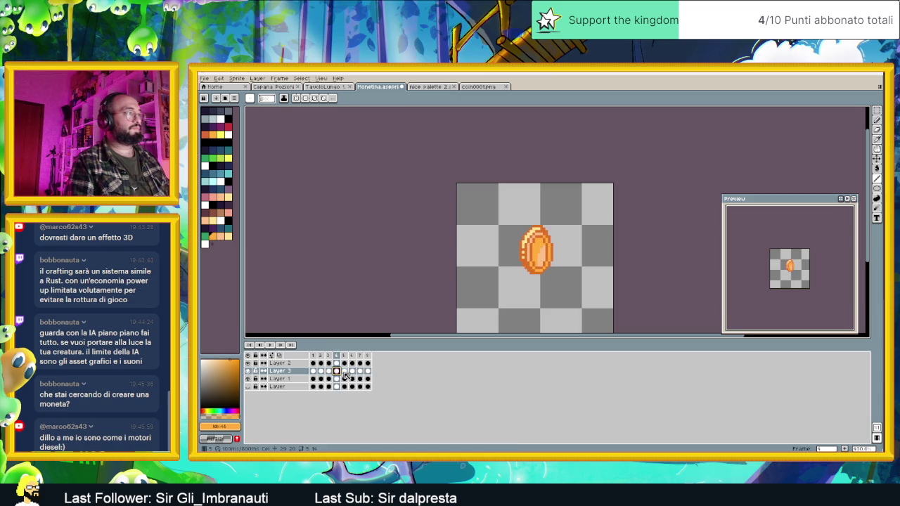
click(344, 373)
click(352, 373)
click(359, 373)
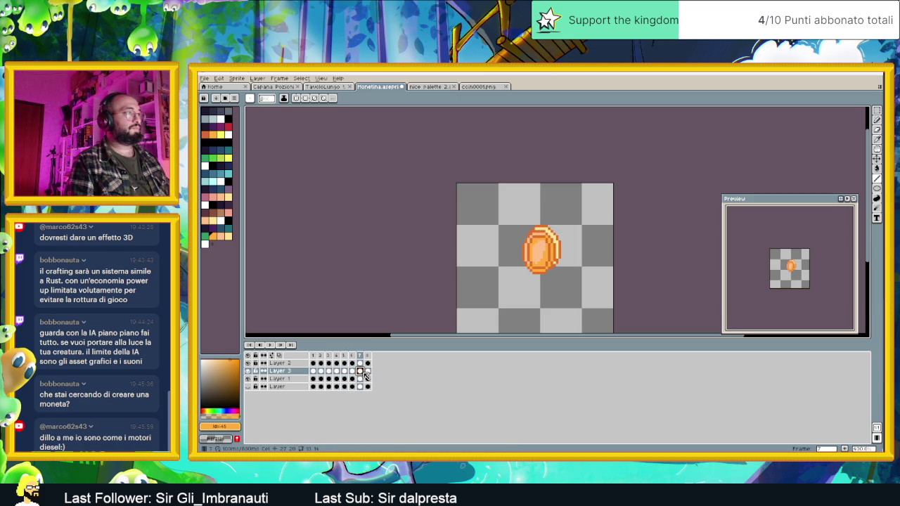
click(367, 372)
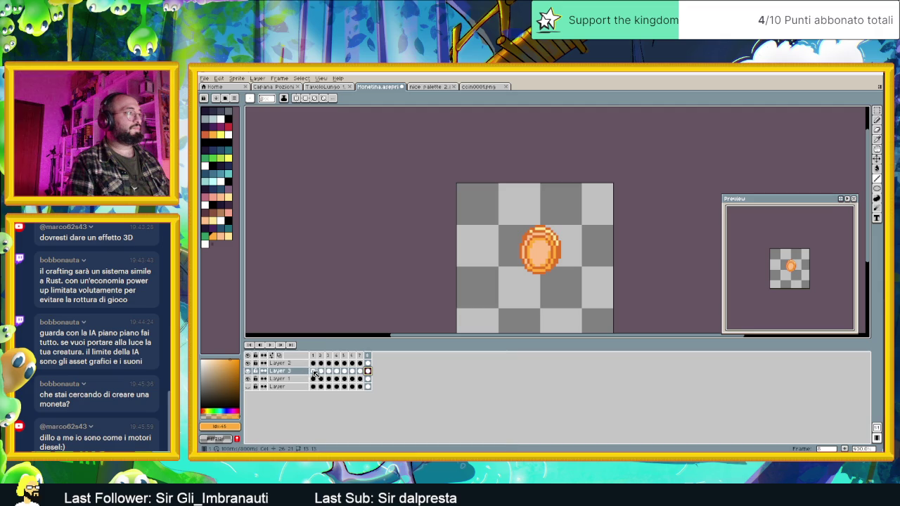
click(314, 372)
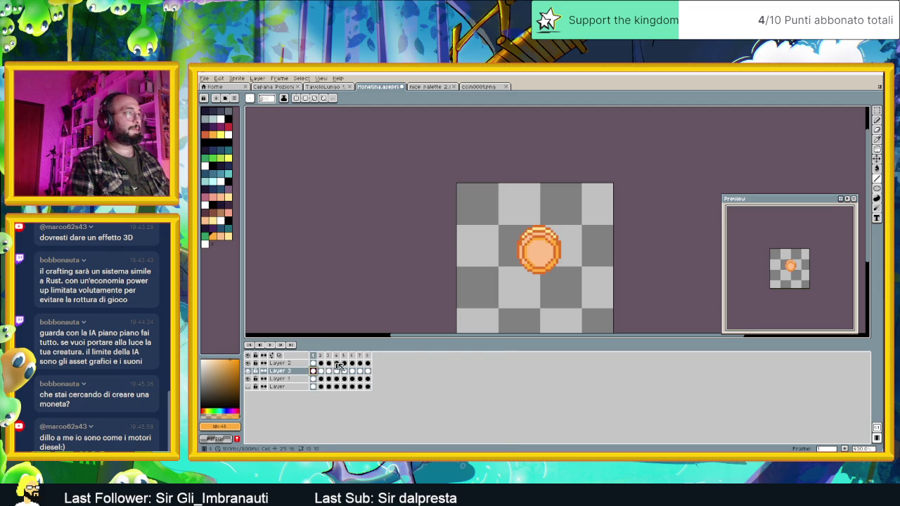
key(alt+Tab)
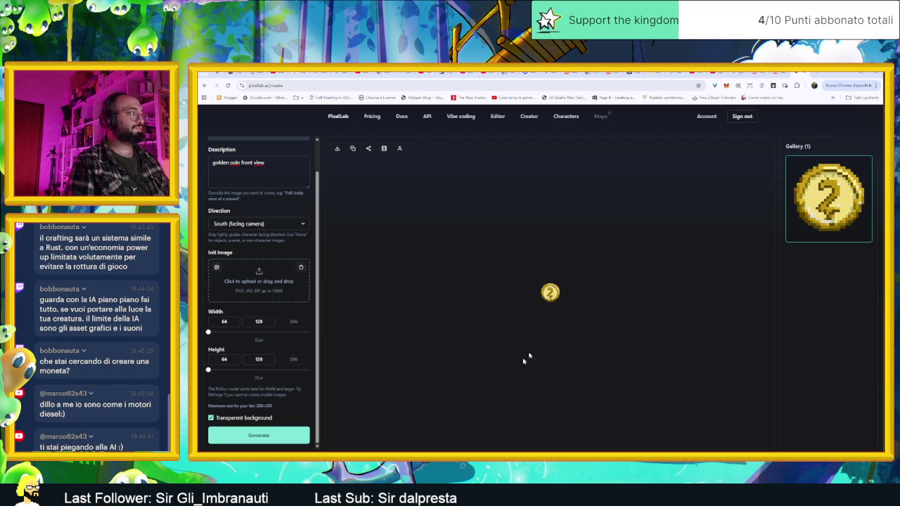
- Open a new browser tab on the Google start page
click(820, 72)
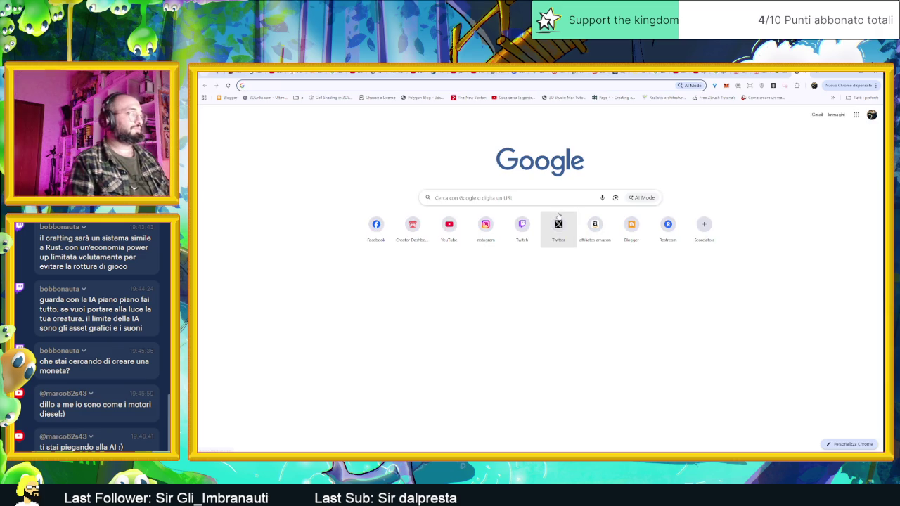
- Search Google Images for 'gold coin pixel art render'
text(gold)
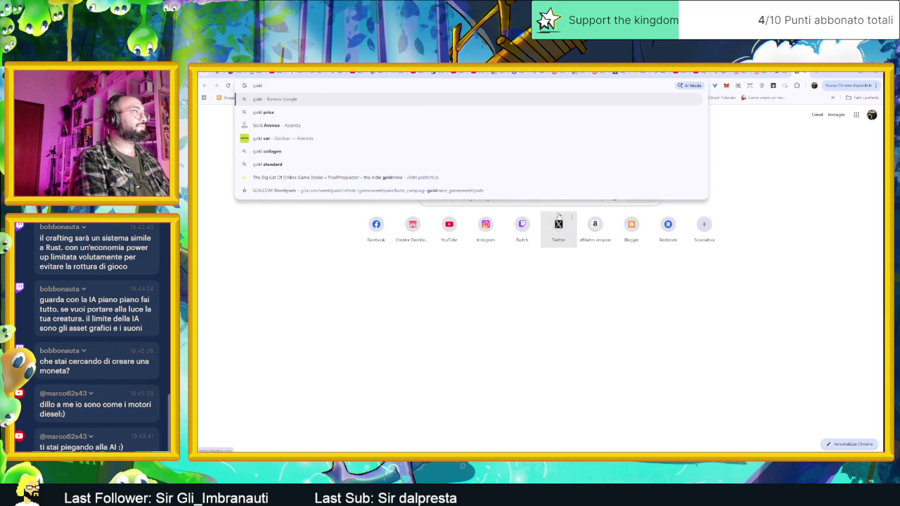
text( coin)
key(Return)
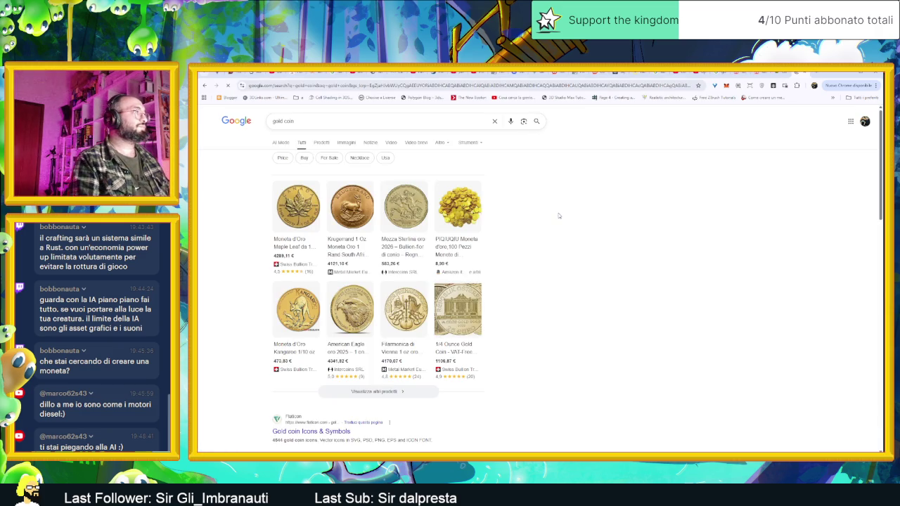
click(337, 121)
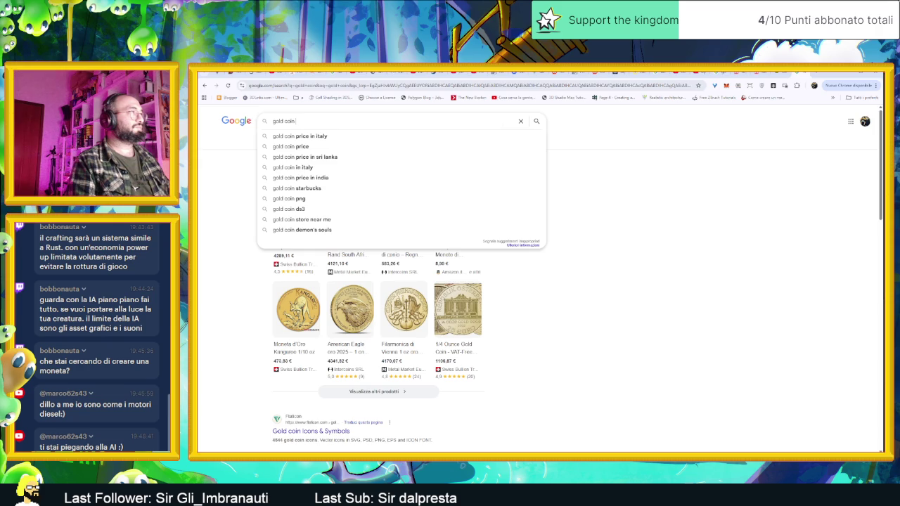
text(pixel ar)
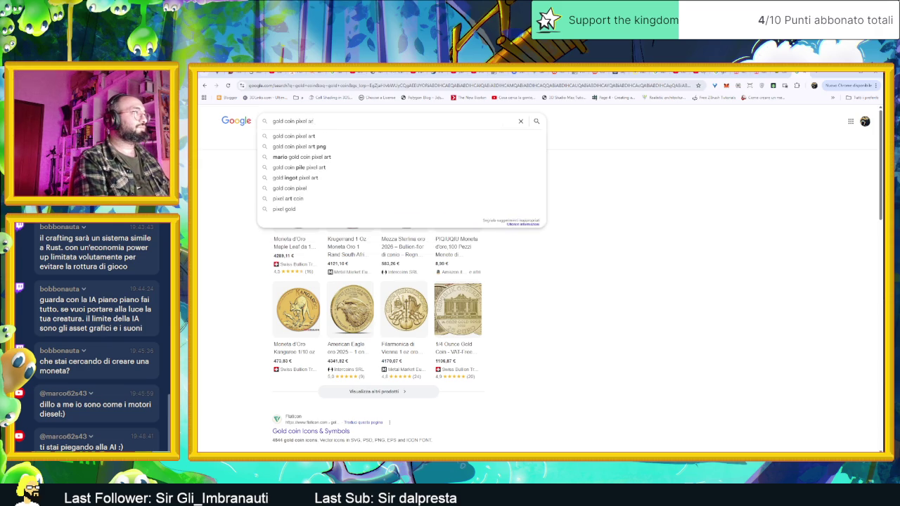
text(t render)
key(Return)
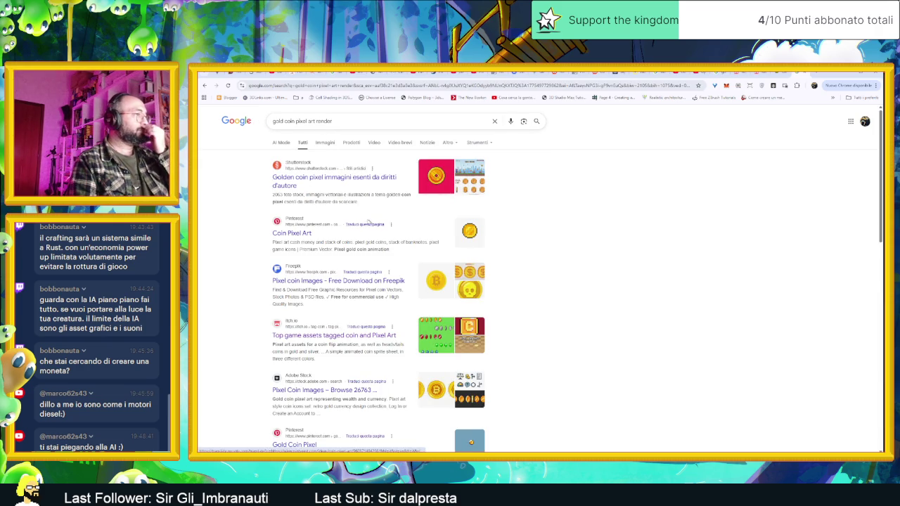
click(324, 142)
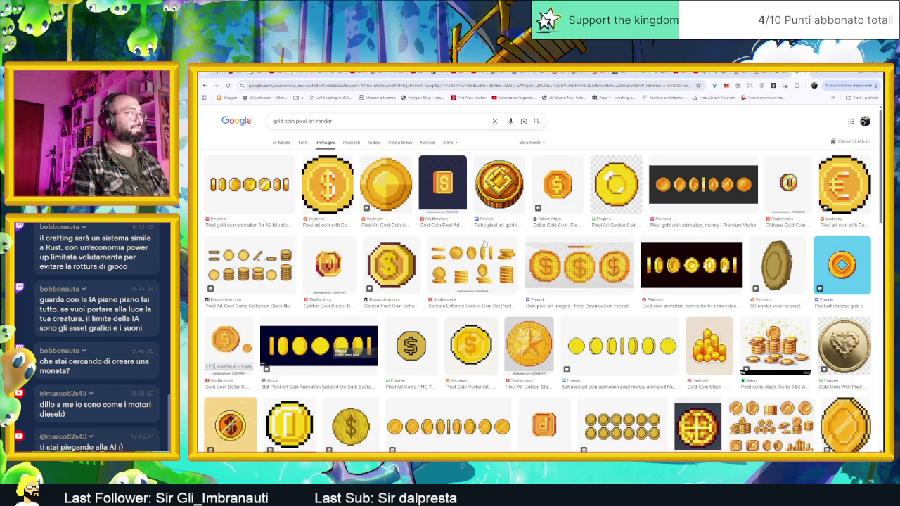
- Copy the Shutterstock golden coin sticker image to the clipboard
scroll(534, 285, down, 1)
scroll(450, 275, up, 1)
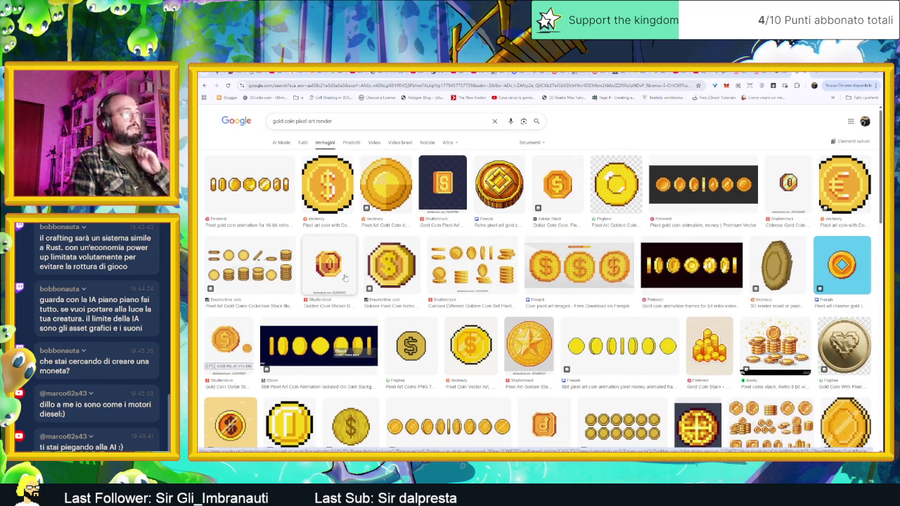
click(345, 278)
right_click(759, 215)
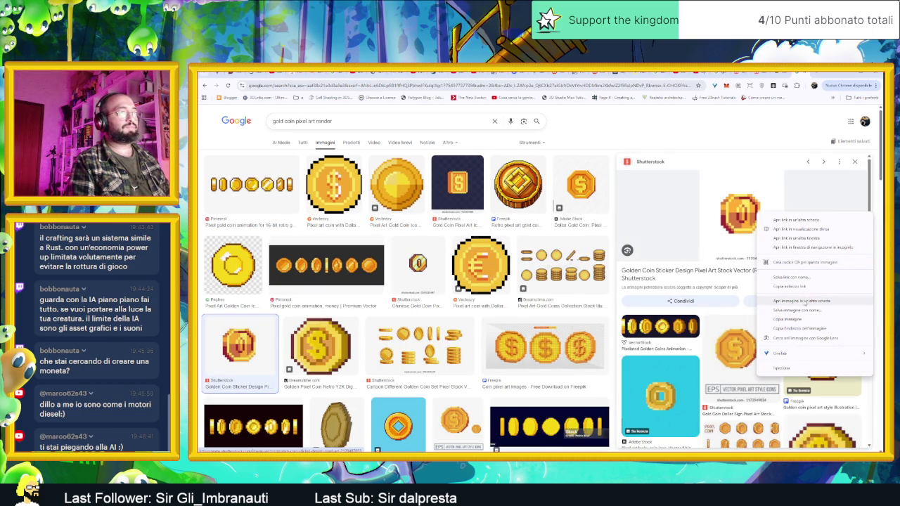
click(803, 318)
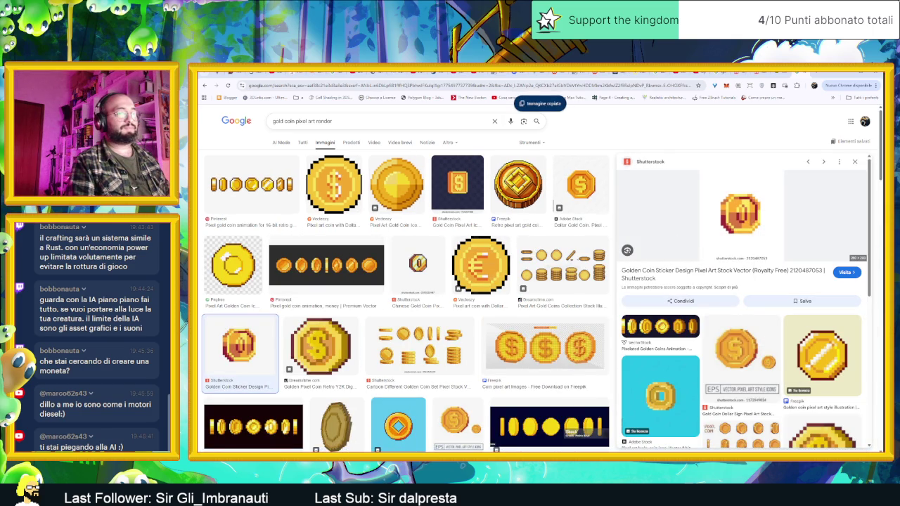
key(alt+Tab)
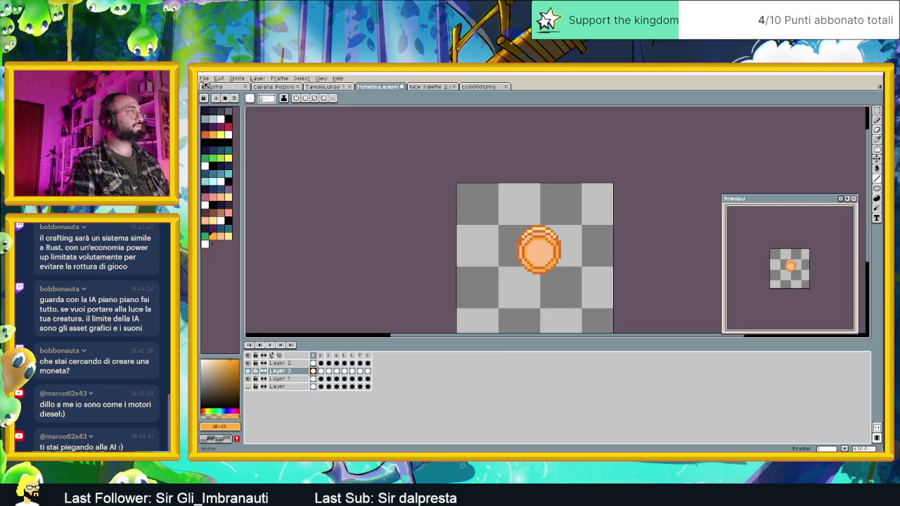
- Paste the copied coin into a new blank Aseprite sprite
click(206, 83)
click(204, 79)
click(218, 93)
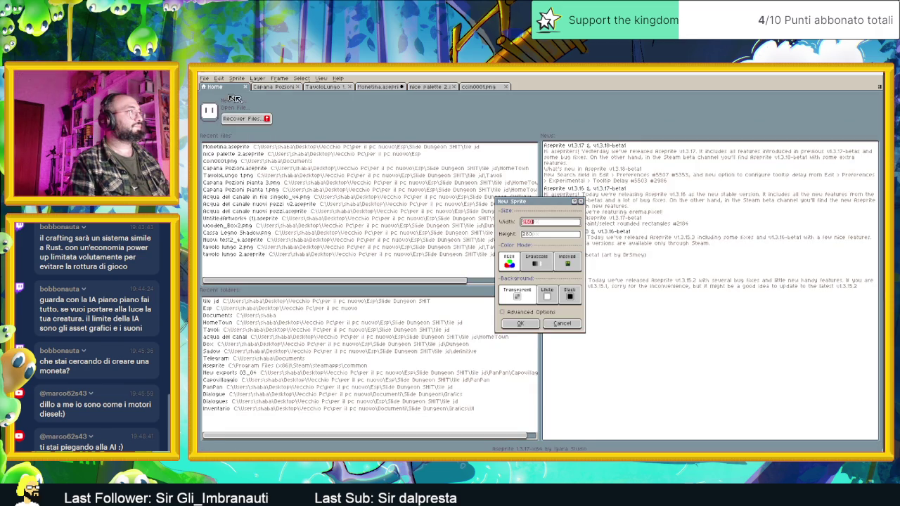
click(531, 325)
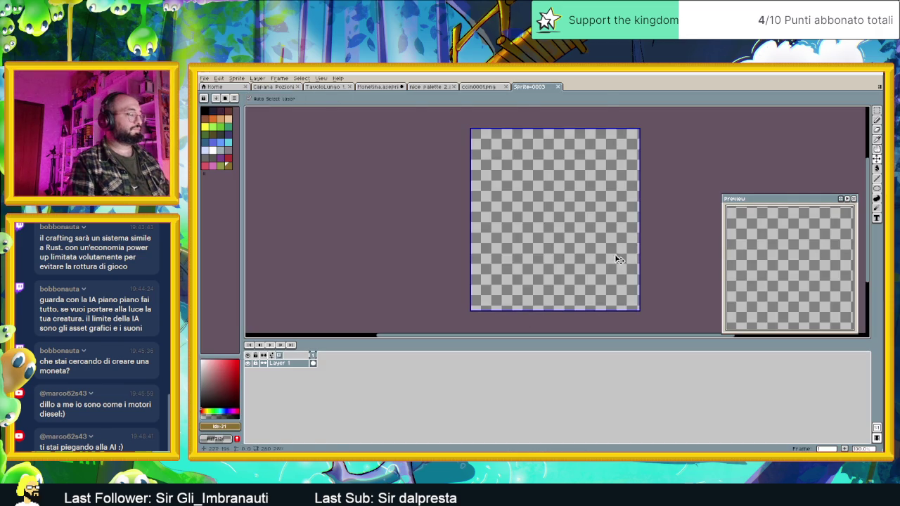
key(ctrl+v)
click(687, 239)
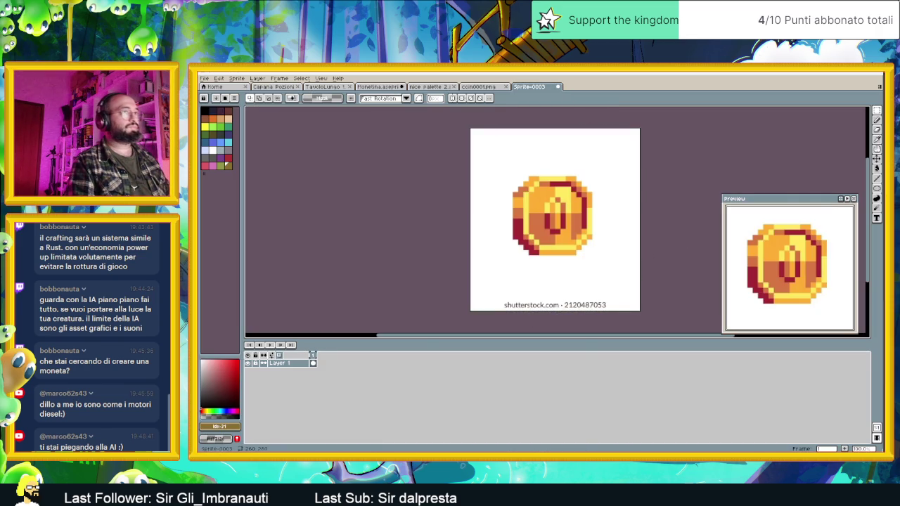
- Clear the watermark text strip along the coin's bottom to transparency
click(876, 167)
click(623, 163)
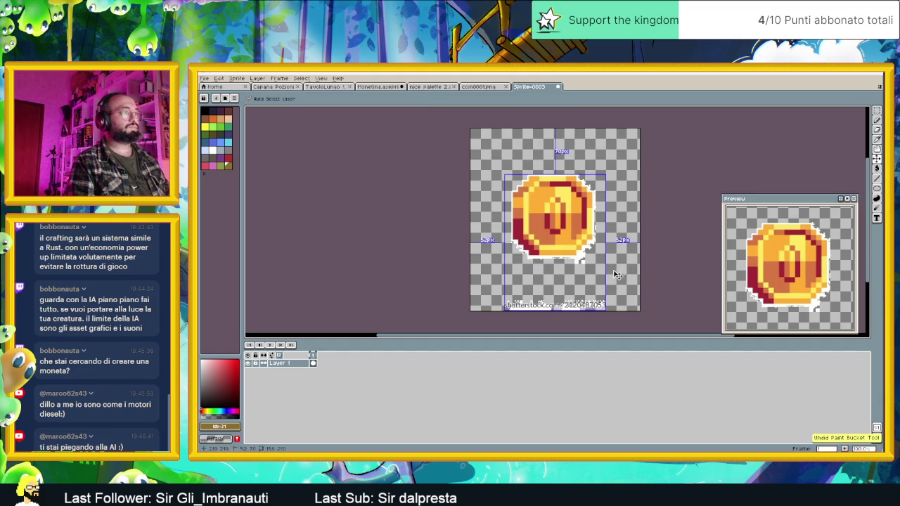
key(ctrl+z)
click(877, 129)
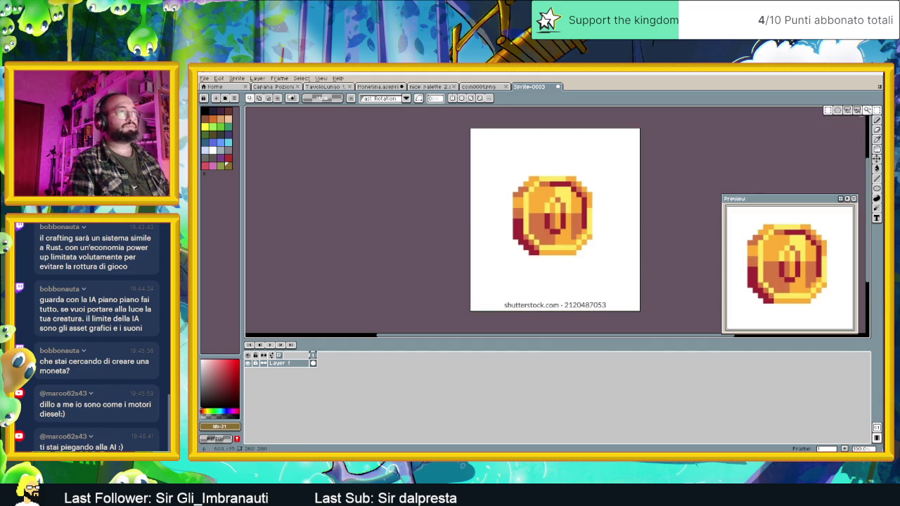
scroll(556, 211, down, 2)
drag(469, 264, 688, 319)
key(Delete)
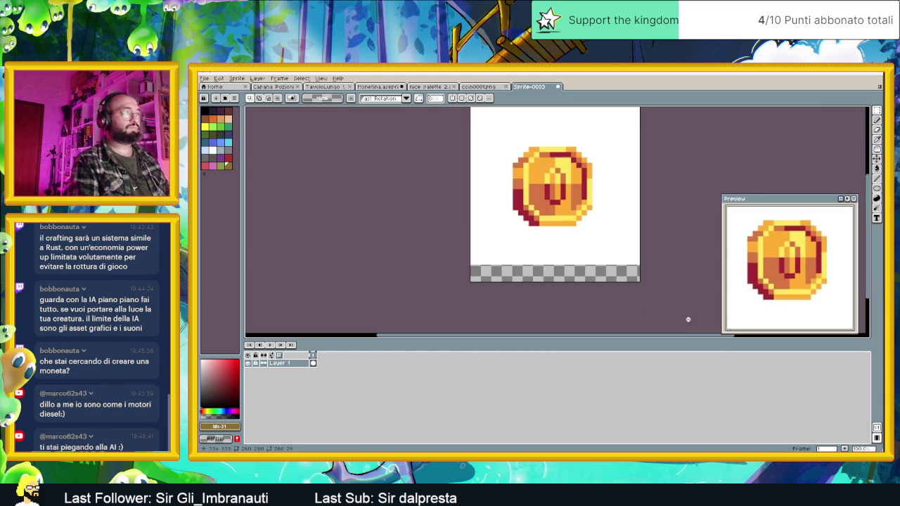
- Select the whole sprite canvas and return to PixelLab's create page
drag(654, 262, 641, 287)
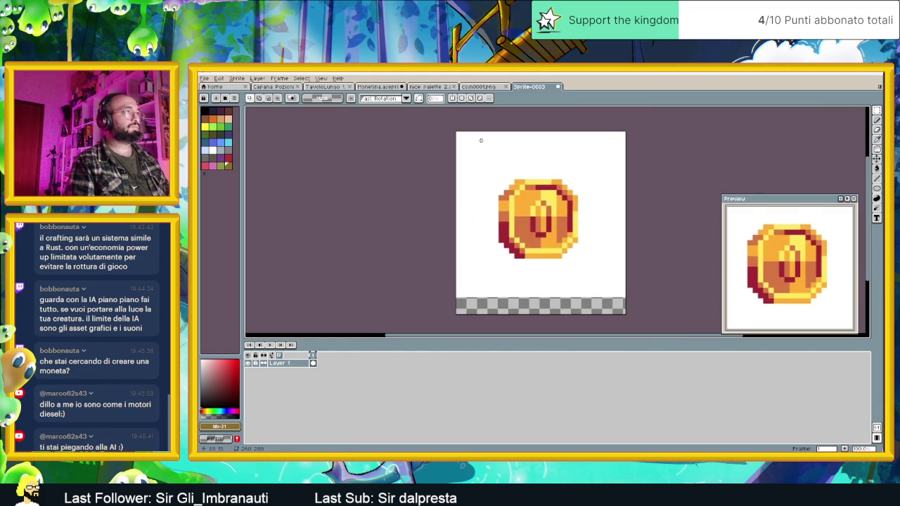
drag(444, 130, 678, 299)
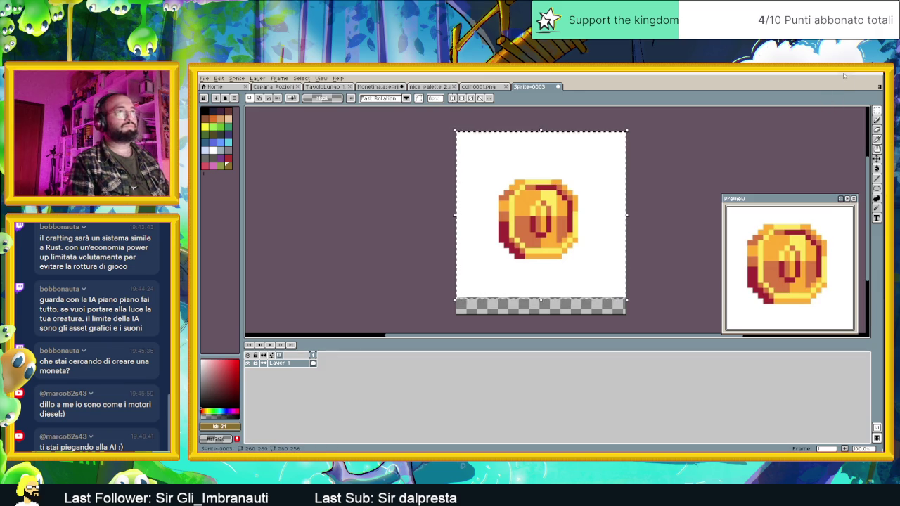
key(alt+Tab)
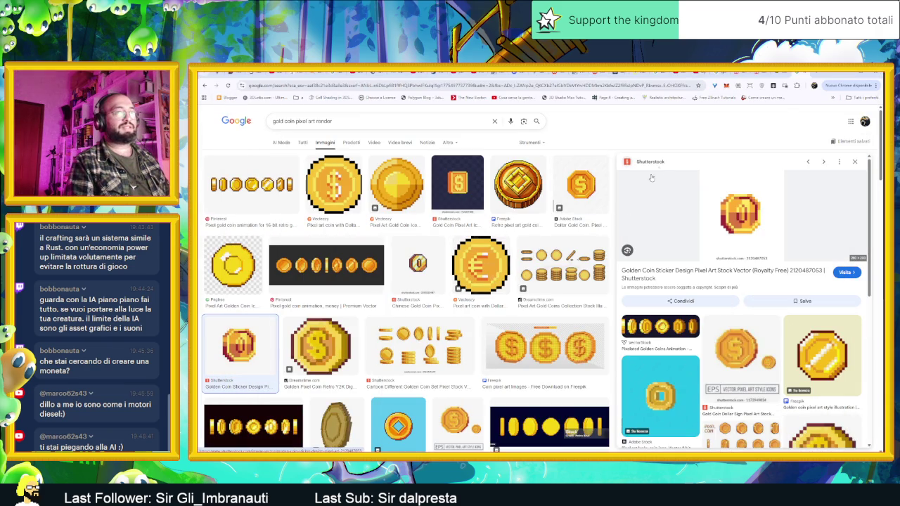
key(alt+Tab)
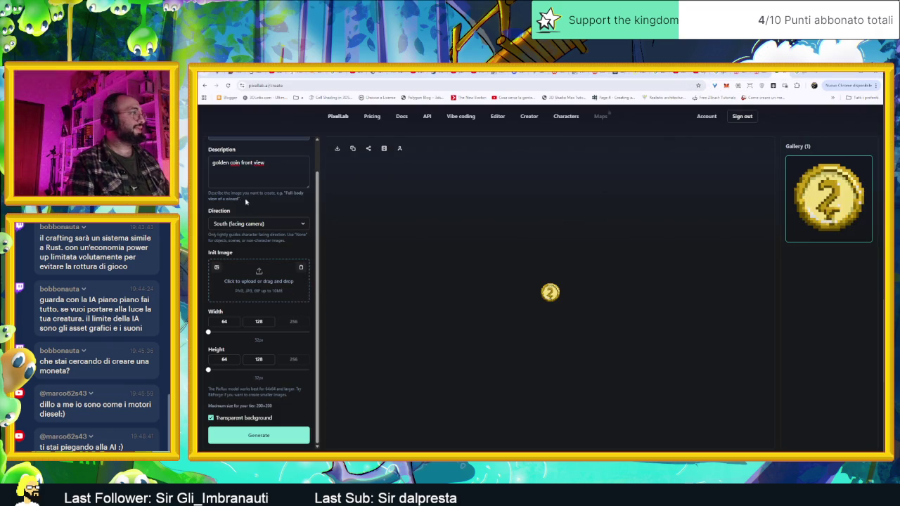
- Use the pasted coin as init image at strength ~580 and generate, keeping the background
click(301, 267)
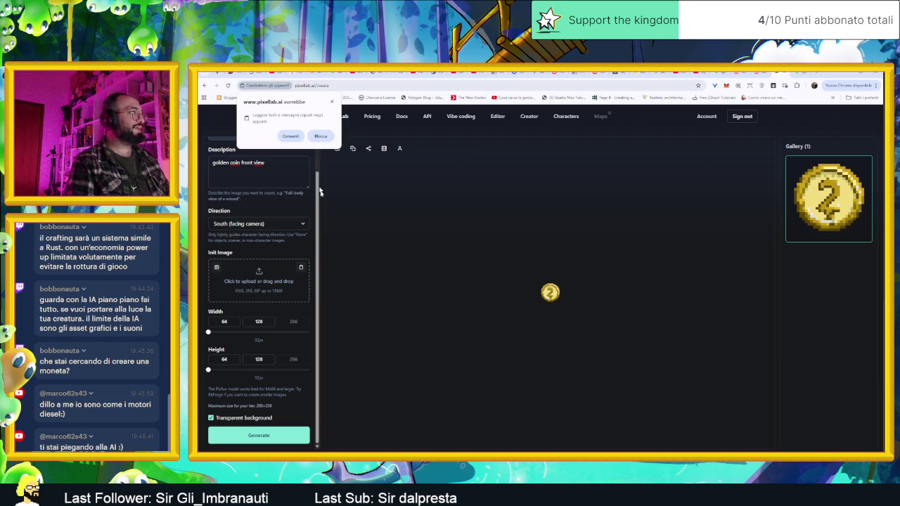
click(291, 137)
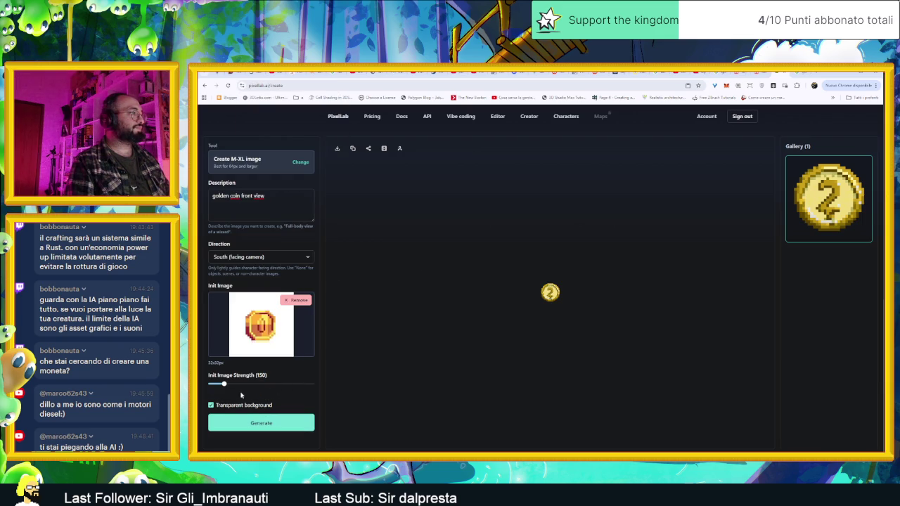
drag(224, 384, 409, 397)
drag(314, 384, 288, 385)
click(265, 387)
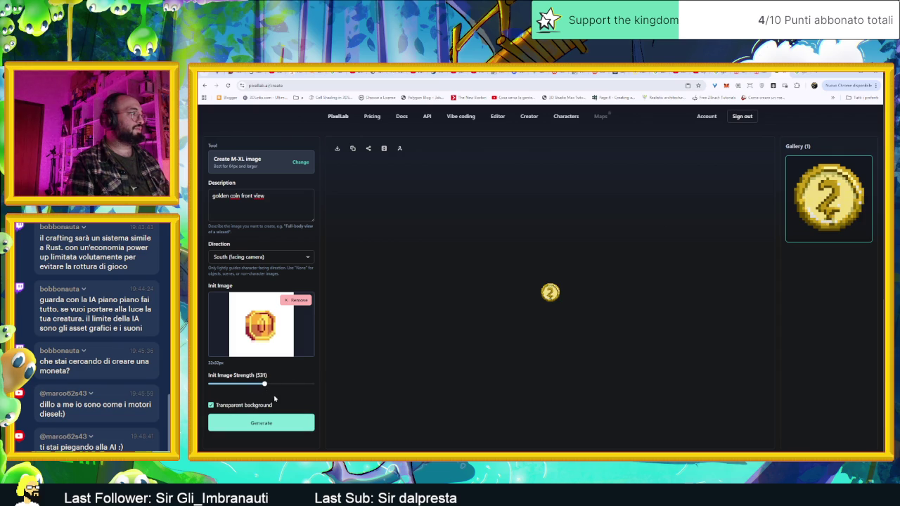
click(272, 423)
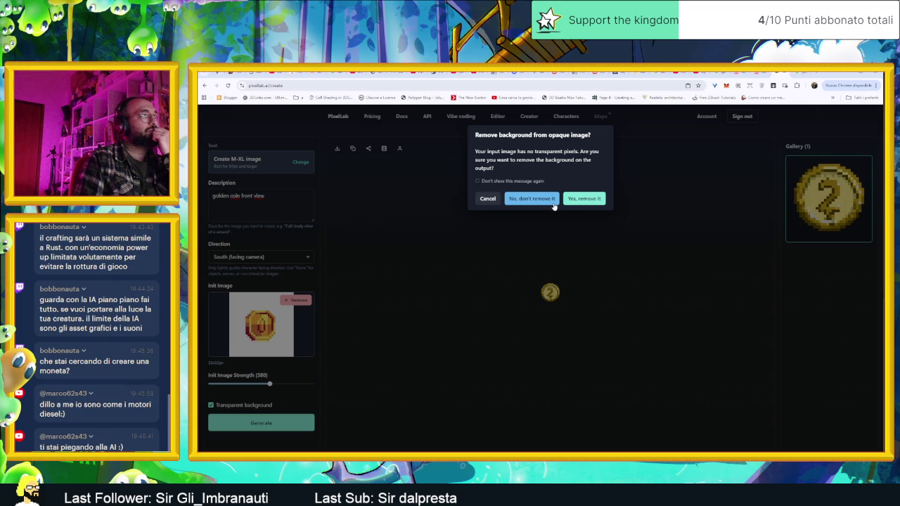
click(584, 199)
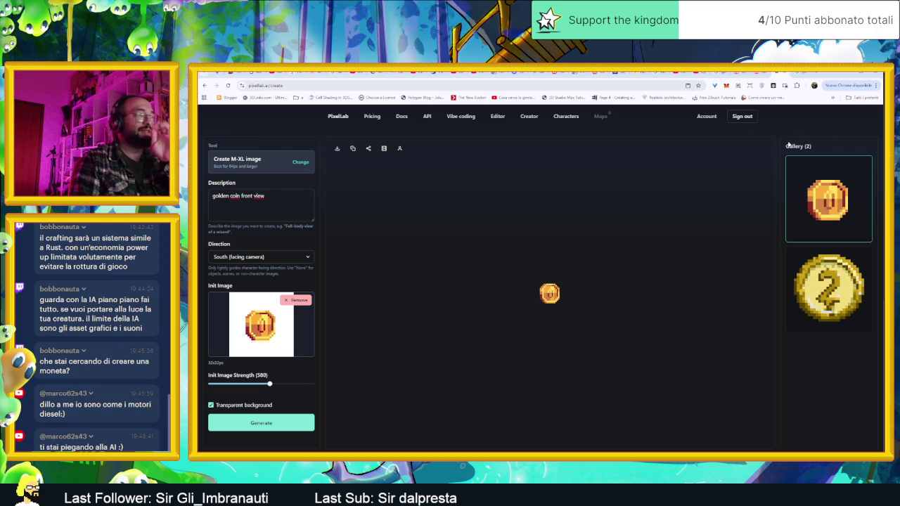
- Minimise Chrome once the second golden coin appears in the gallery
click(843, 75)
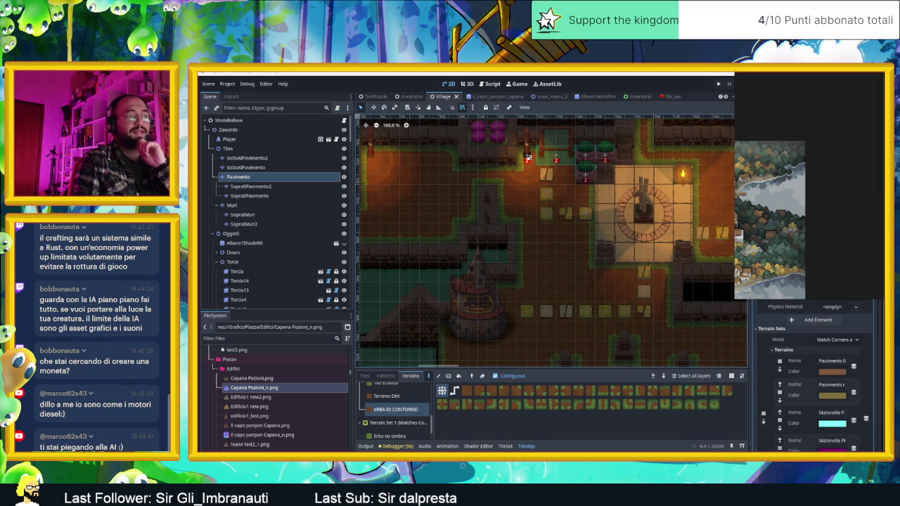
- Discard Sprite-0003 and zoom into the Monetina.aseprite coin sprite
key(alt+Tab)
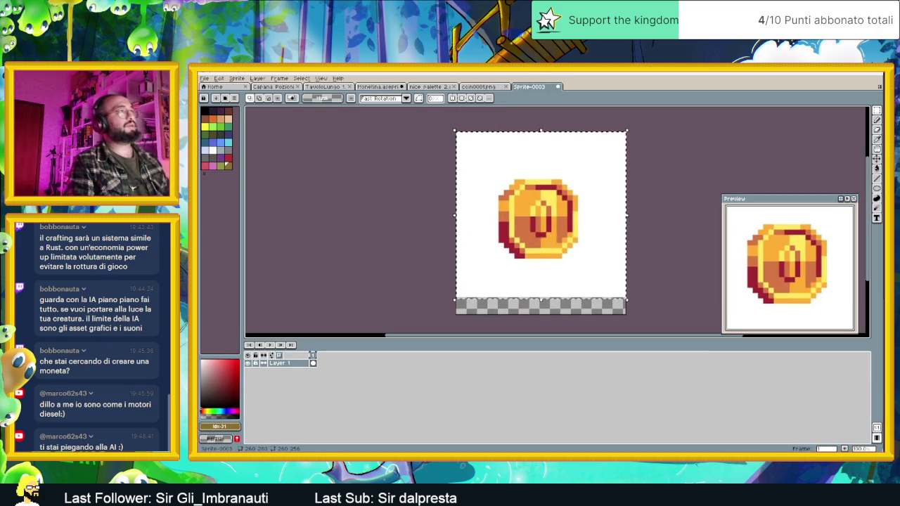
click(559, 90)
click(542, 280)
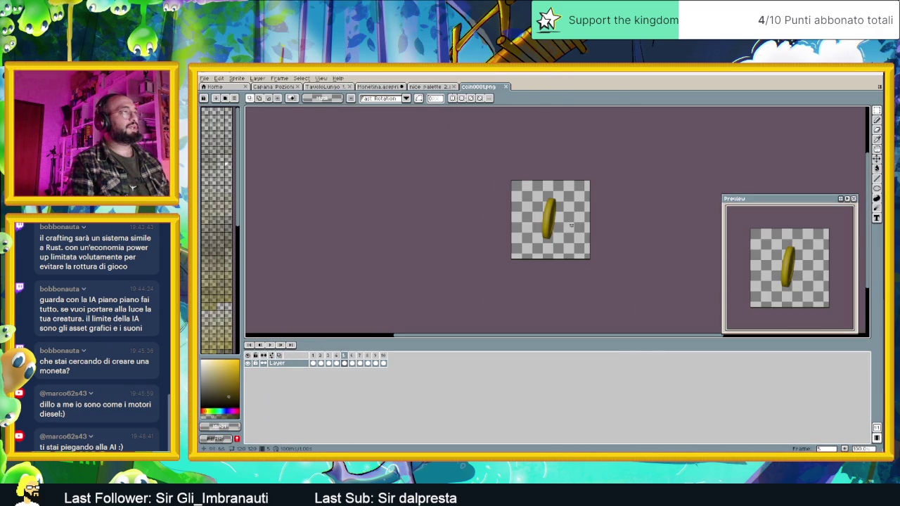
key(ctrl+shift+Tab)
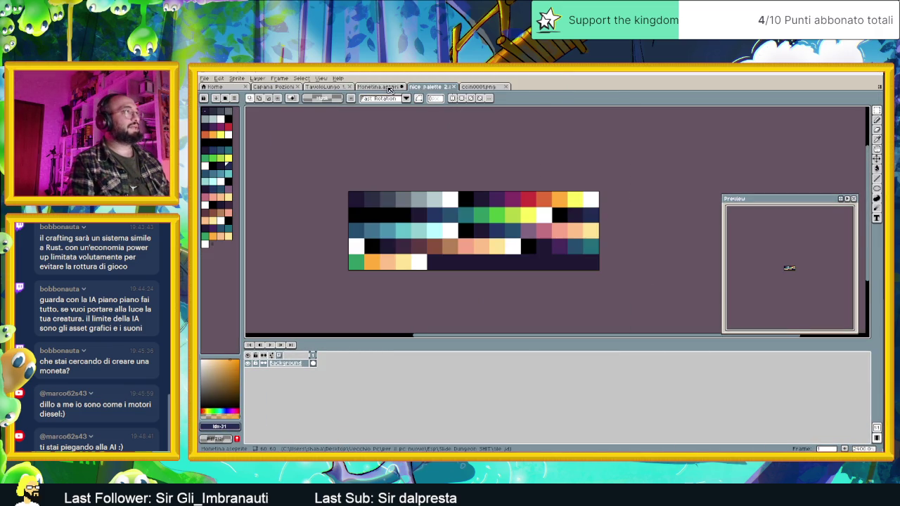
key(ctrl+shift+Tab)
scroll(556, 254, up, 1)
scroll(556, 256, up, 1)
scroll(526, 285, up, 1)
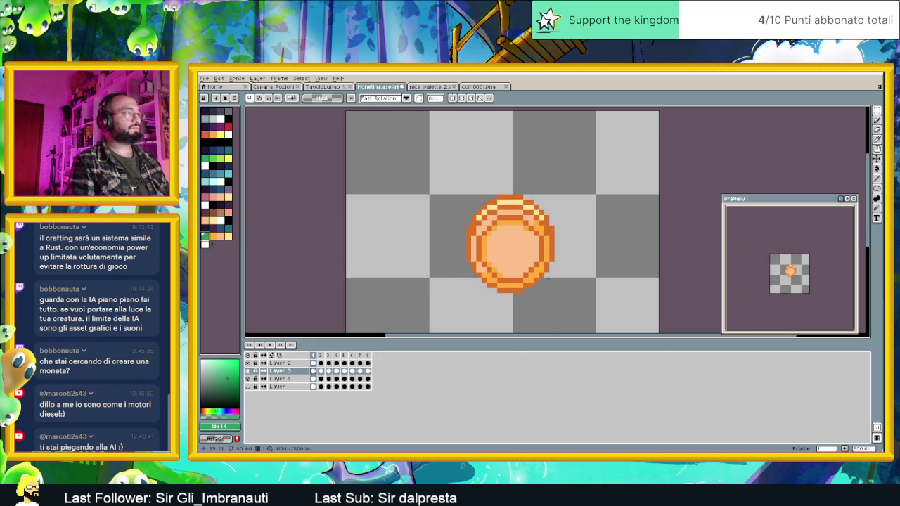
- Pencil six green pixels along the coin's inner rim on Layer 3, frame 1
key(b)
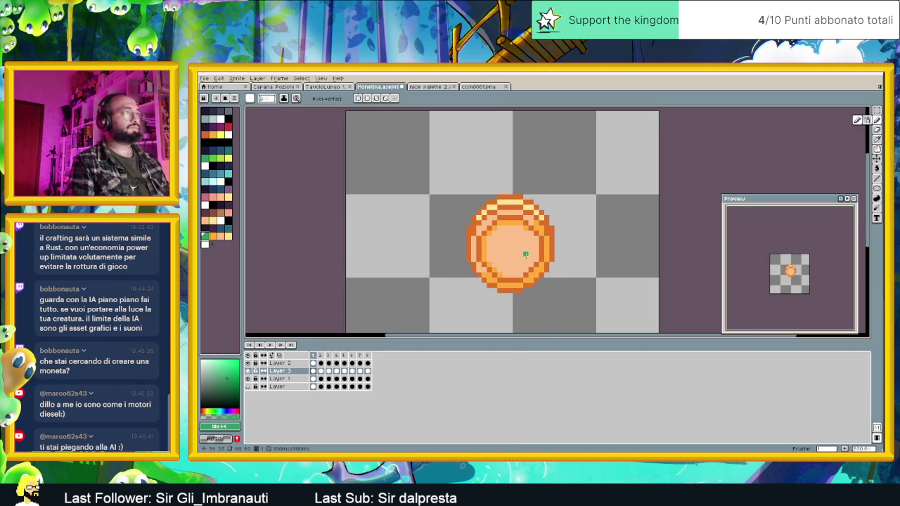
scroll(525, 259, up, 1)
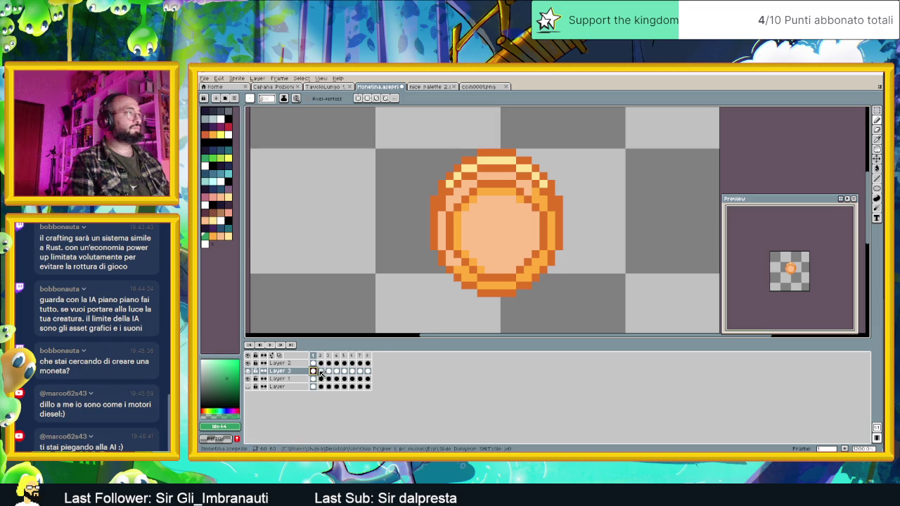
click(543, 255)
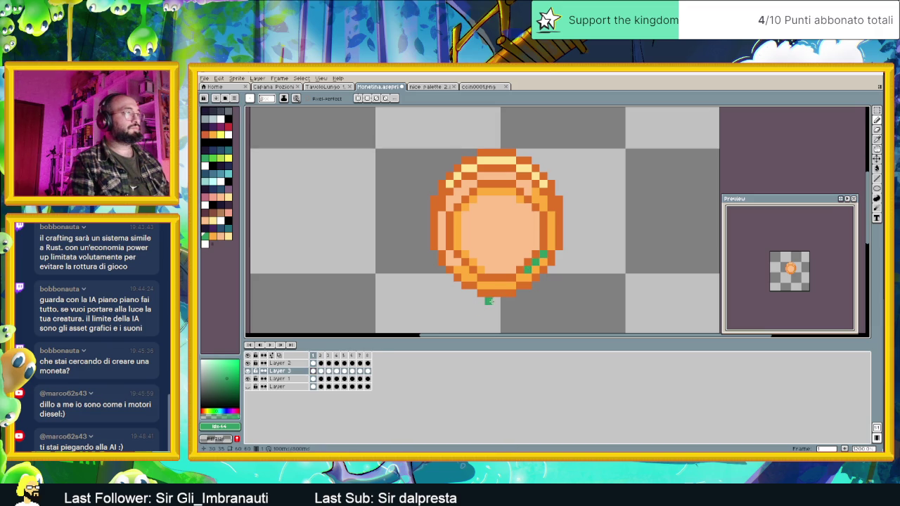
click(473, 199)
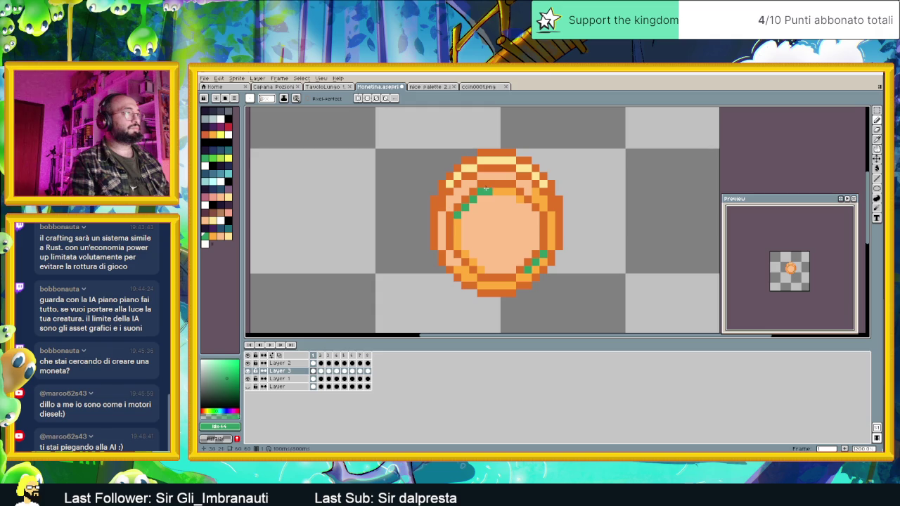
click(521, 277)
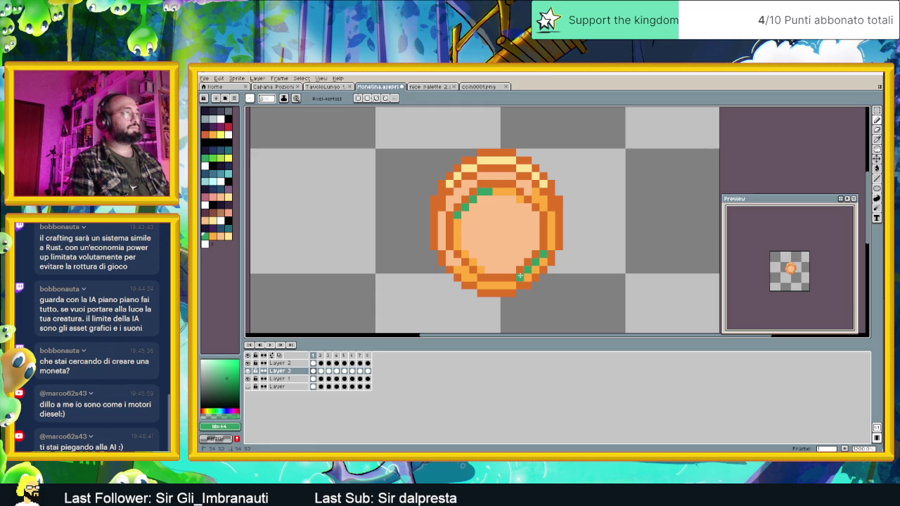
click(550, 247)
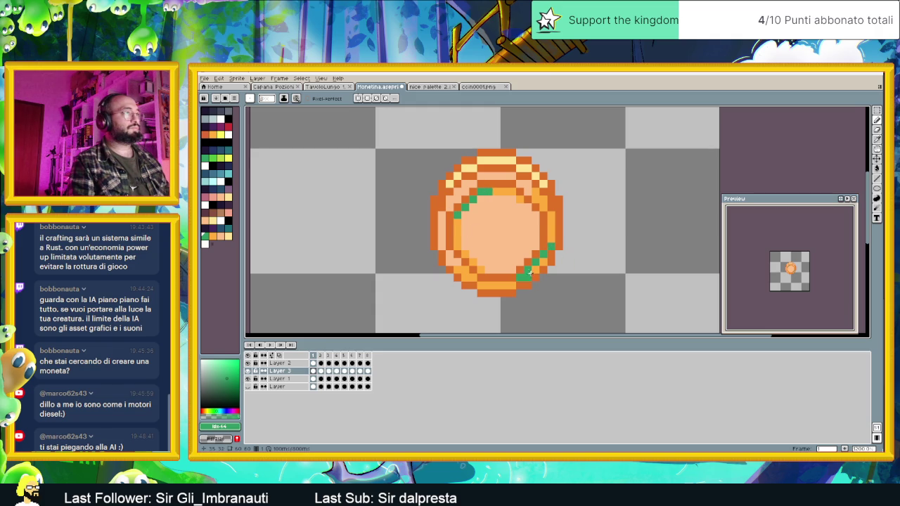
click(533, 269)
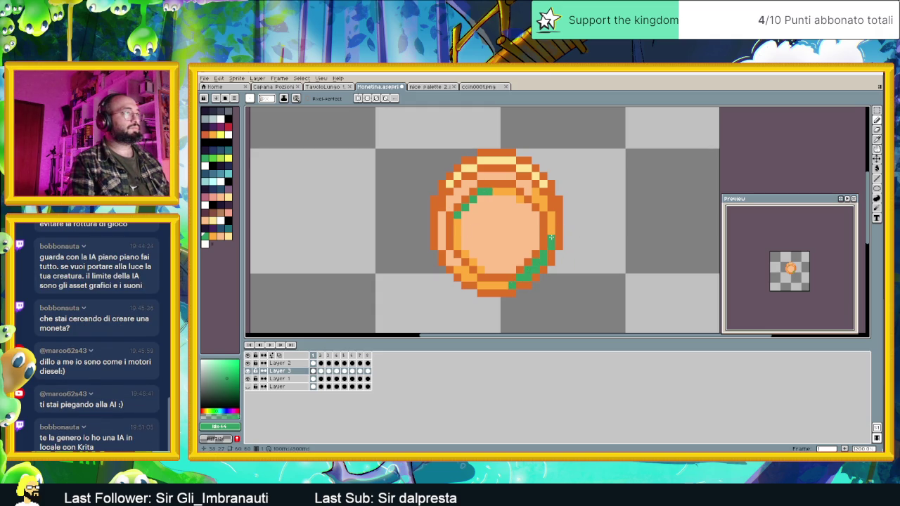
click(496, 285)
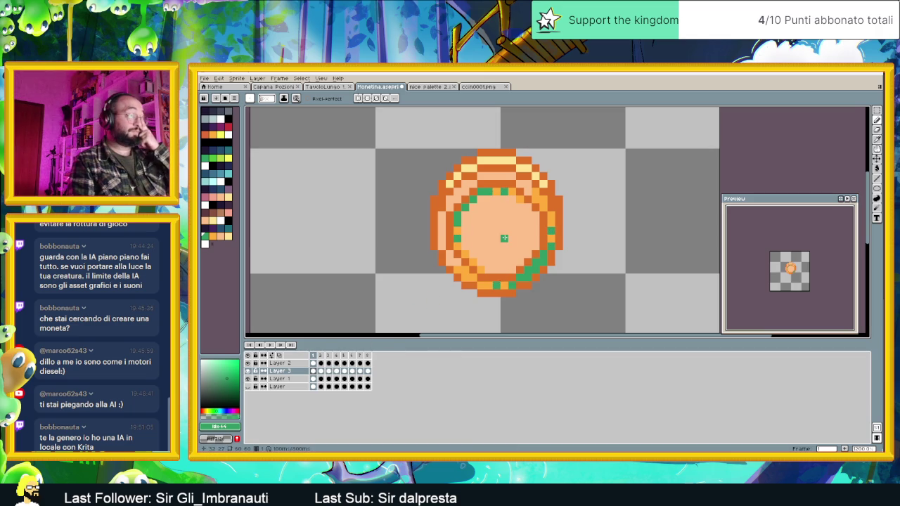
key(Right)
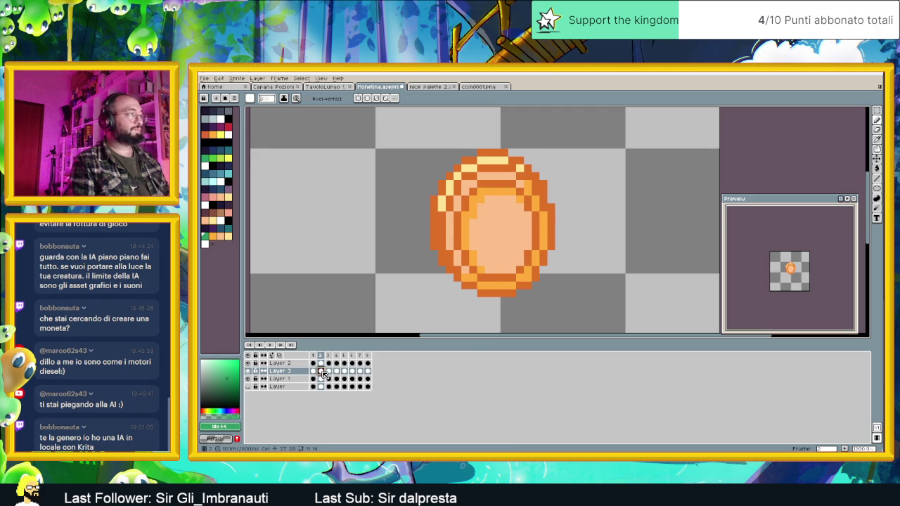
- Trace green pixels along the upper, left, lower-right and bottom inner rim of frame 2
mouse_move(492, 190)
mouse_down()
mouse_move(478, 191)
mouse_move(474, 216)
mouse_up()
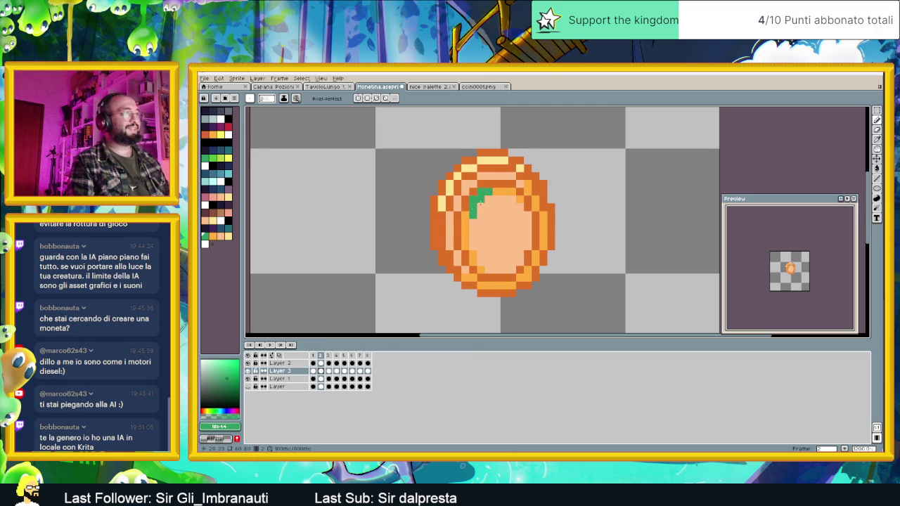
drag(467, 211, 465, 230)
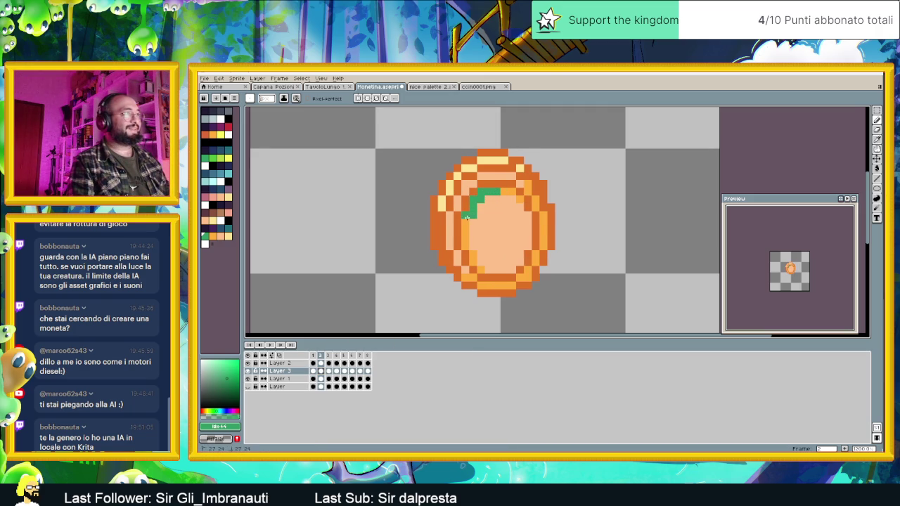
click(465, 230)
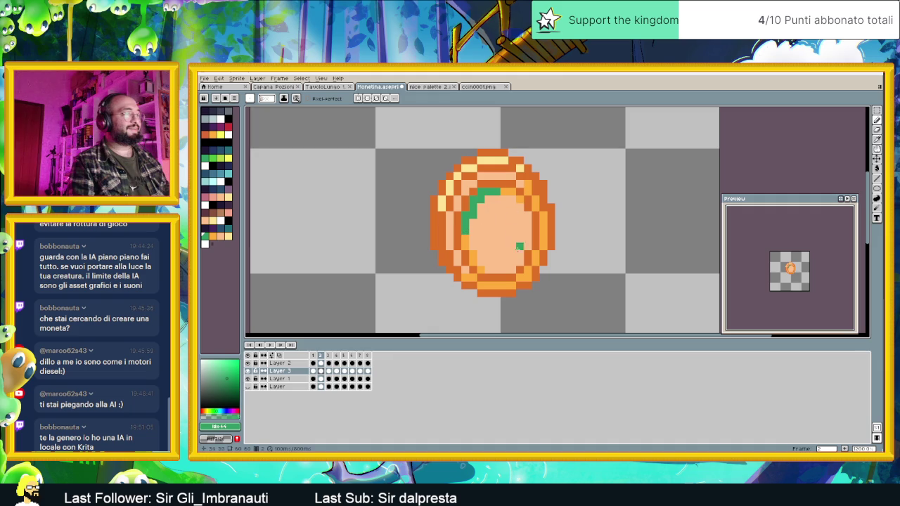
drag(527, 270, 541, 253)
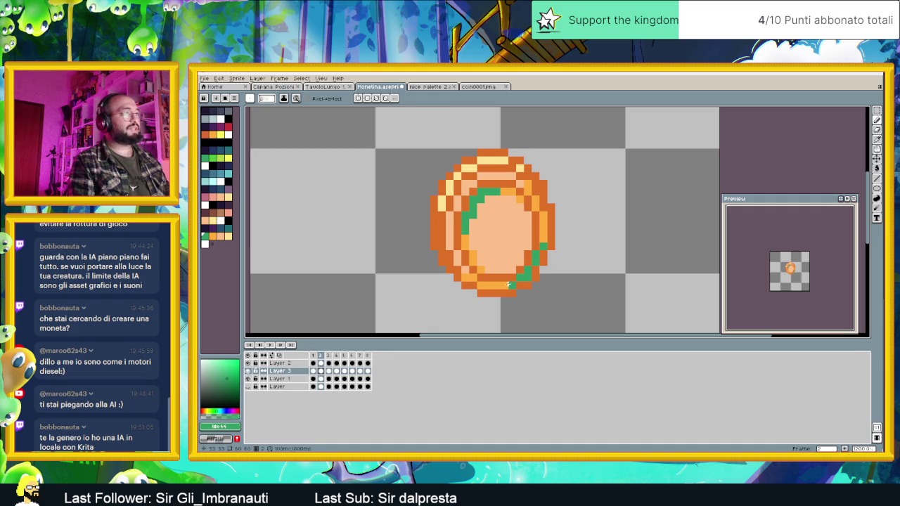
click(497, 285)
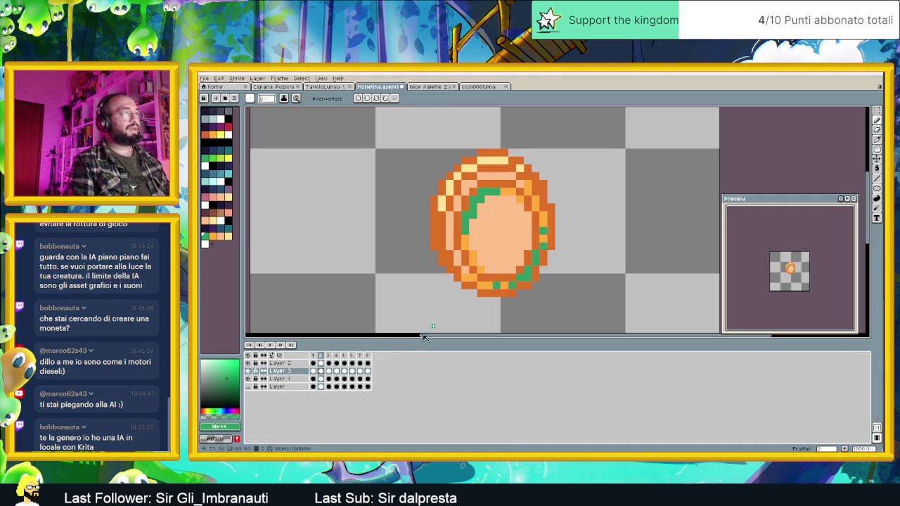
- On frame 3, mark the right, lower-right, upper and bottom-left inner rim green
key(period)
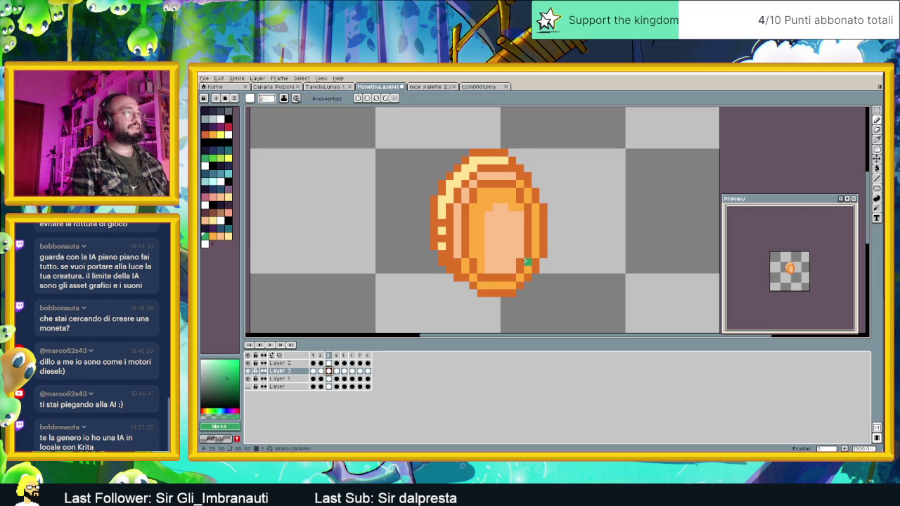
click(536, 254)
click(512, 285)
click(535, 241)
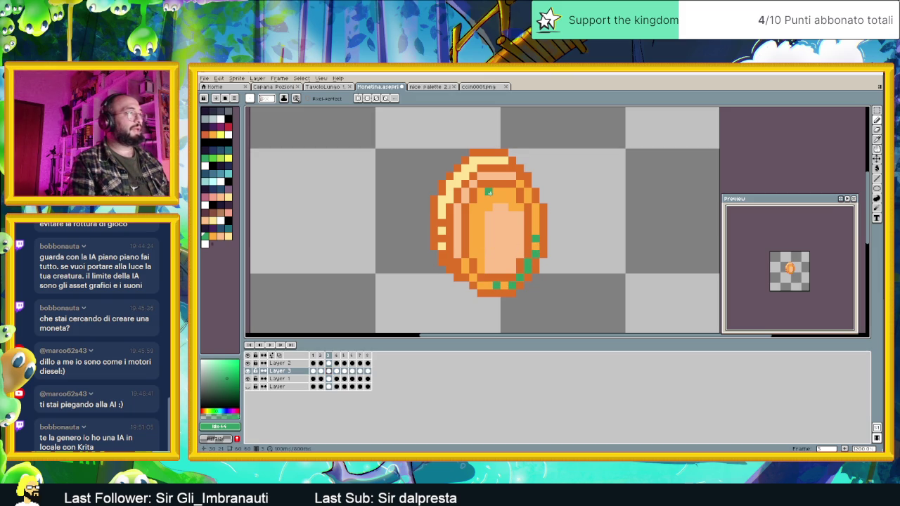
mouse_move(478, 192)
mouse_down()
mouse_move(516, 191)
mouse_move(480, 202)
mouse_move(472, 224)
mouse_up()
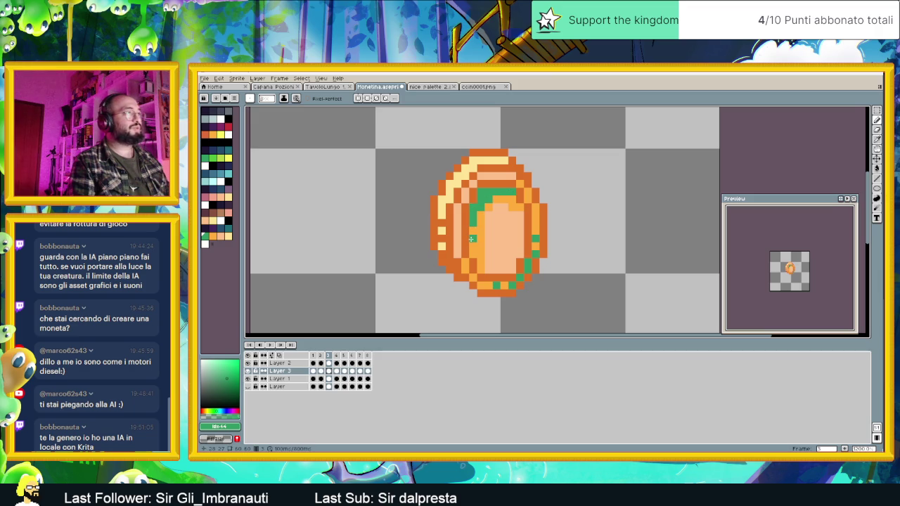
click(481, 292)
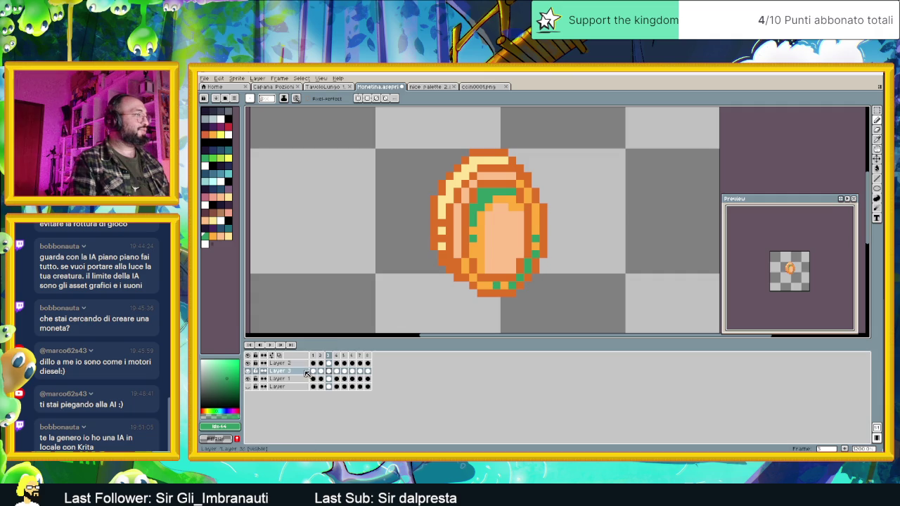
- On frame 4, paint green along the upper interior, left edge, bottom edge and right side
click(336, 371)
mouse_move(503, 193)
mouse_down()
mouse_move(485, 191)
mouse_move(481, 233)
mouse_up()
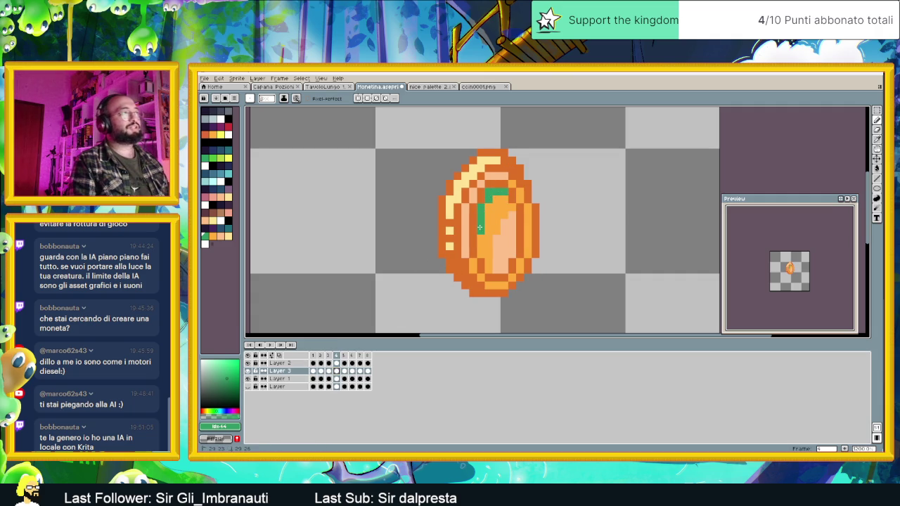
click(481, 246)
drag(526, 262, 520, 274)
key(v)
key(b)
click(511, 282)
click(498, 285)
click(492, 285)
drag(527, 256, 528, 245)
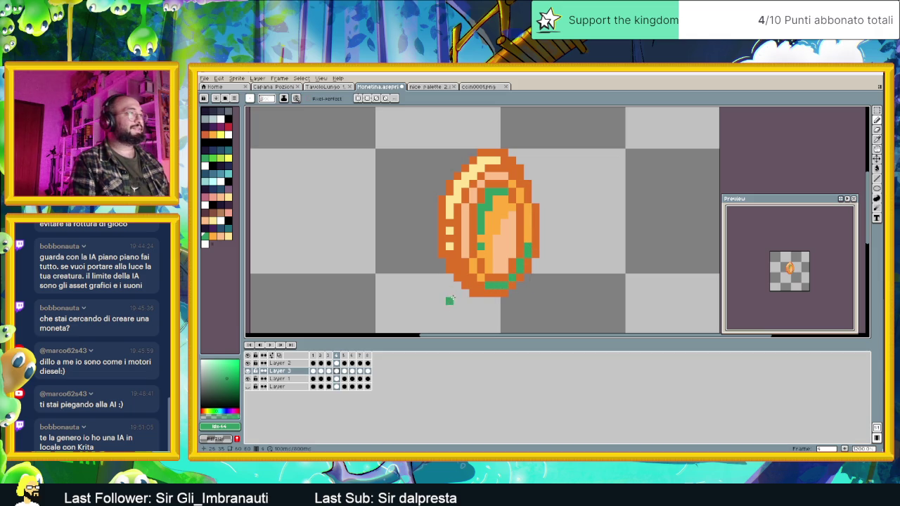
- Draw green rim strokes on frames 5 and 6, covering top, left, bottom and right edges
click(345, 371)
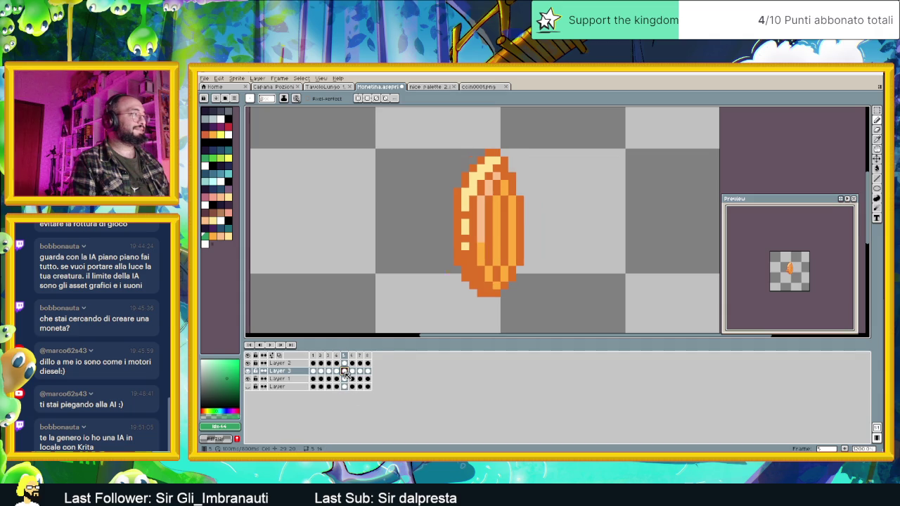
mouse_move(511, 213)
mouse_down()
mouse_move(512, 267)
mouse_move(495, 284)
mouse_up()
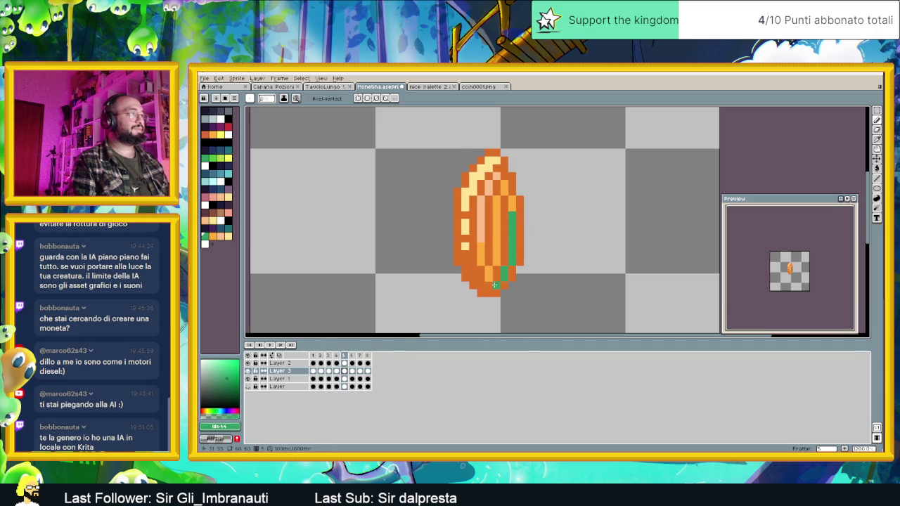
drag(496, 201, 495, 223)
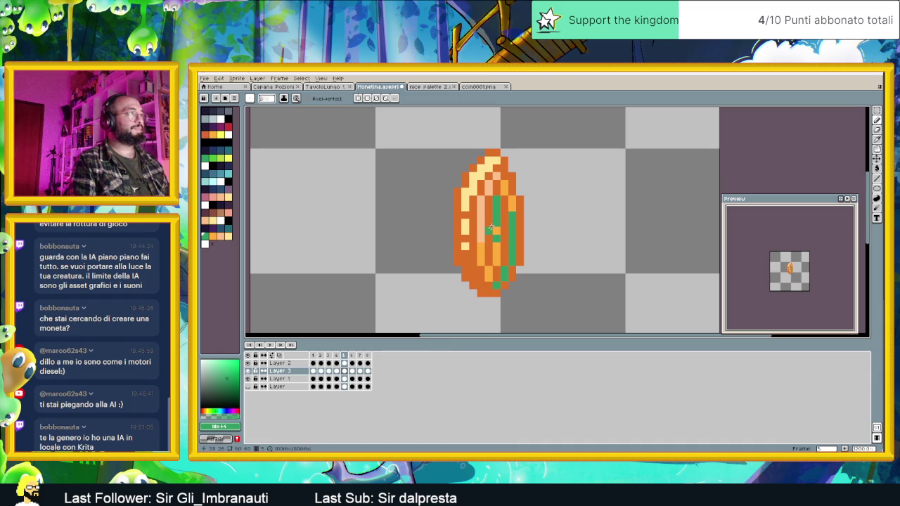
click(352, 370)
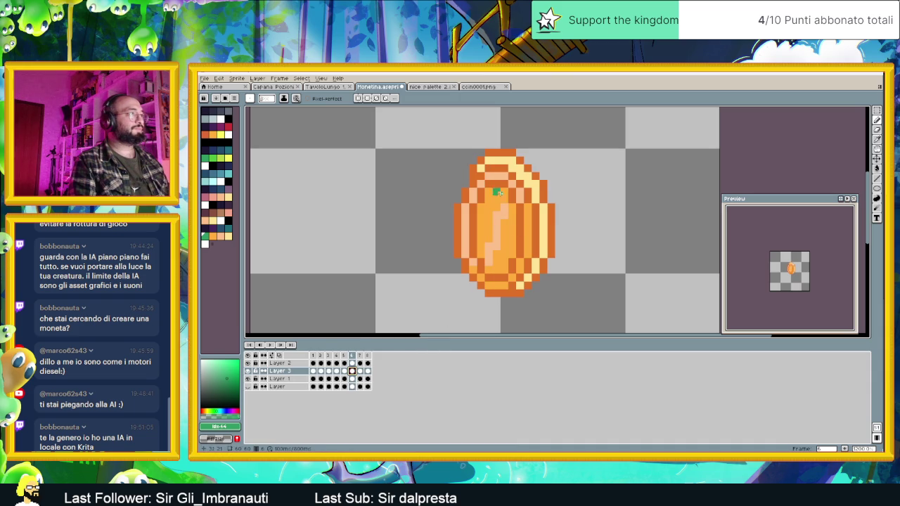
drag(499, 192, 491, 192)
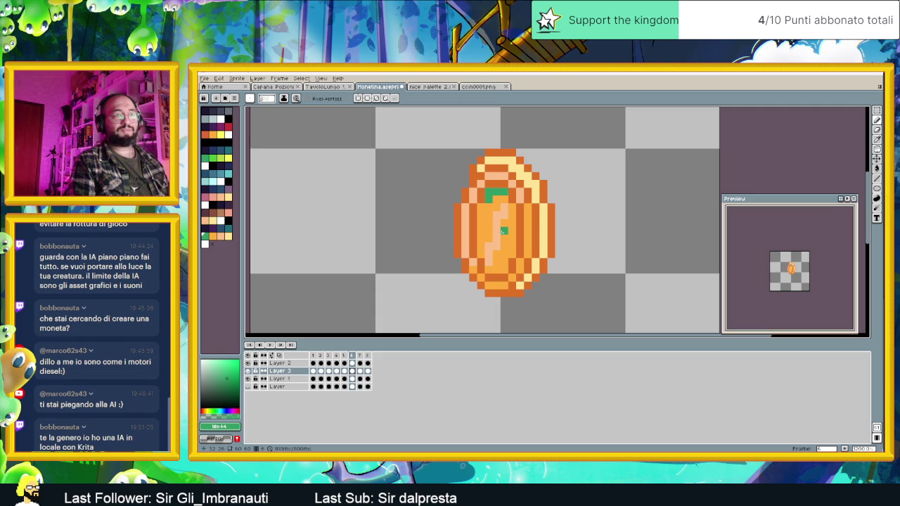
drag(484, 204, 480, 242)
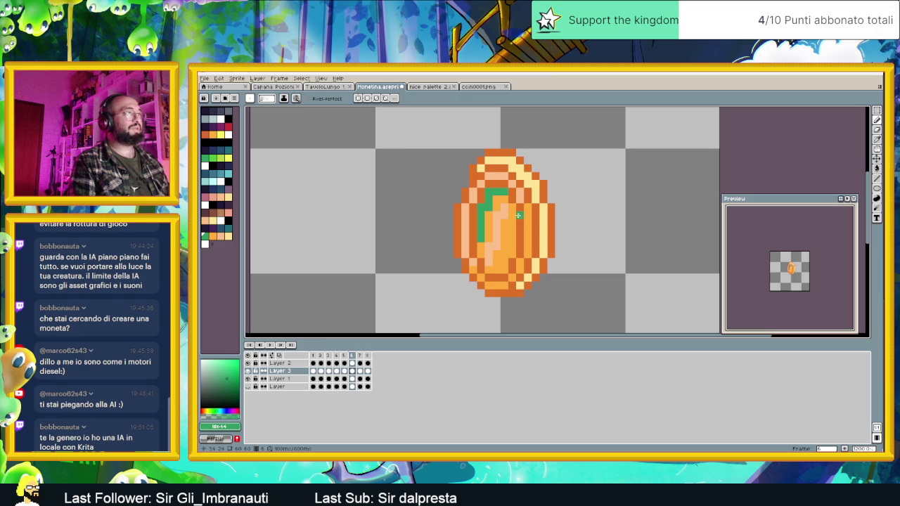
mouse_move(512, 247)
mouse_down()
mouse_move(498, 268)
mouse_move(520, 268)
mouse_up()
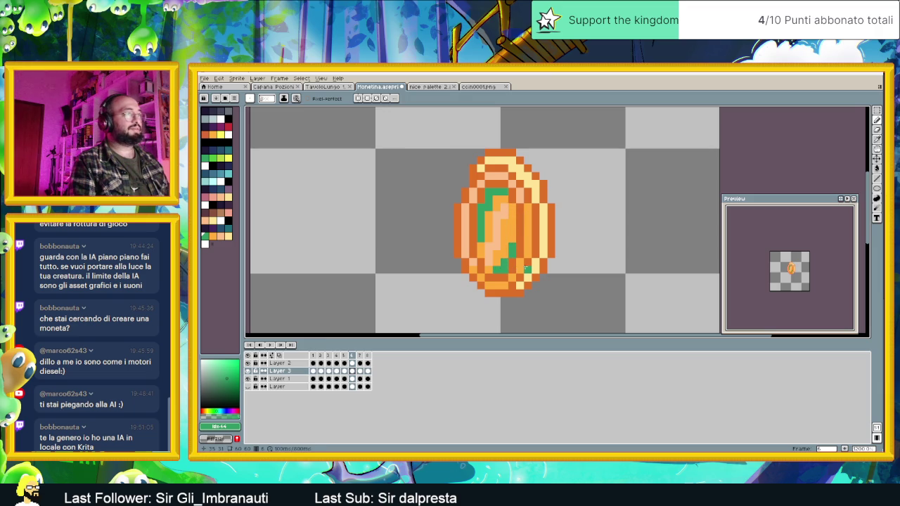
click(504, 283)
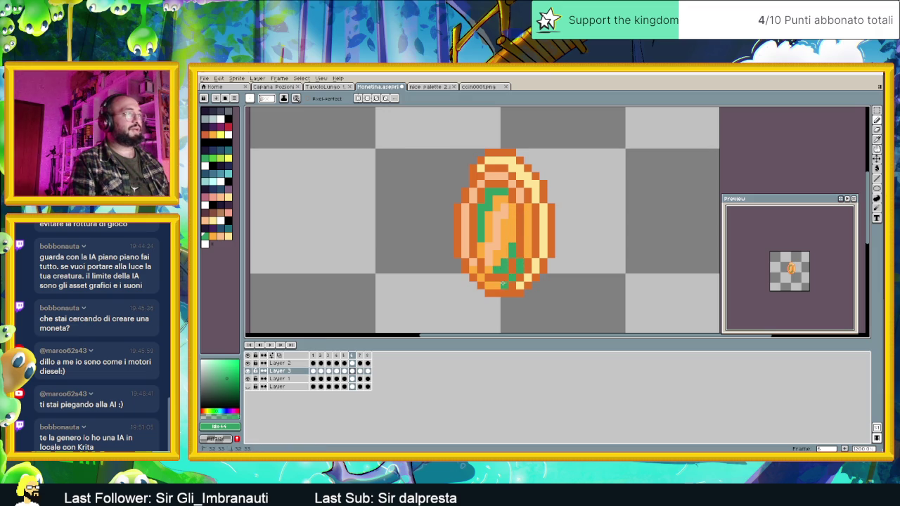
click(528, 254)
click(527, 246)
click(529, 230)
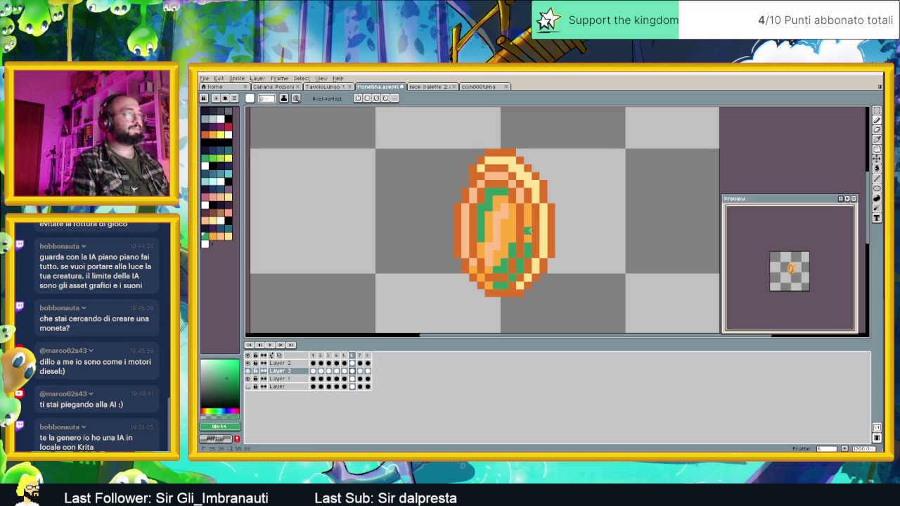
- On frame 7, paint green pixels on the upper rim, lower right, bottom and right edge
click(360, 371)
click(485, 191)
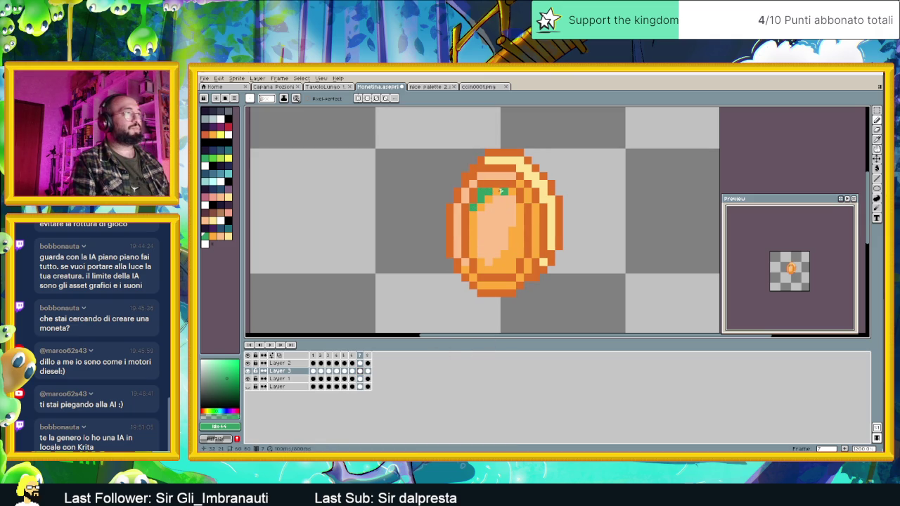
click(518, 247)
click(519, 254)
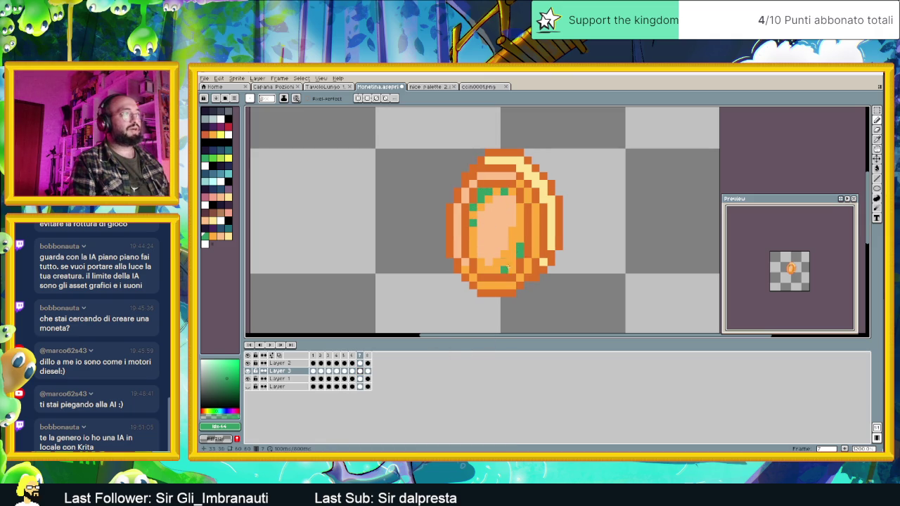
click(512, 264)
click(500, 270)
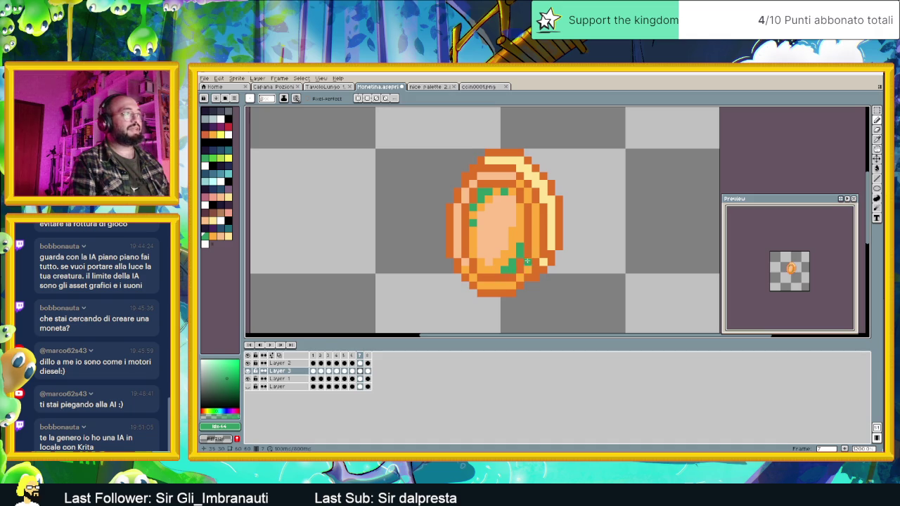
click(536, 231)
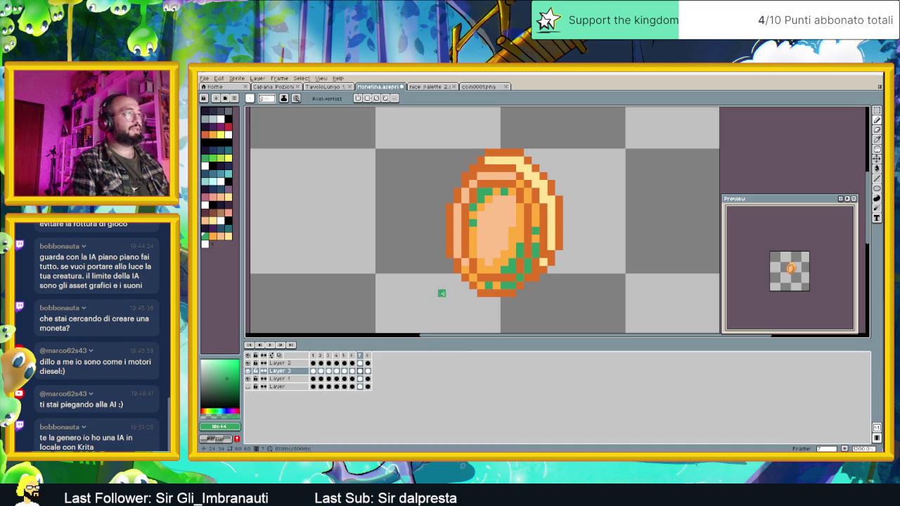
- Trace green rim pixels on frame 8, then zoom out and play the animation
click(367, 371)
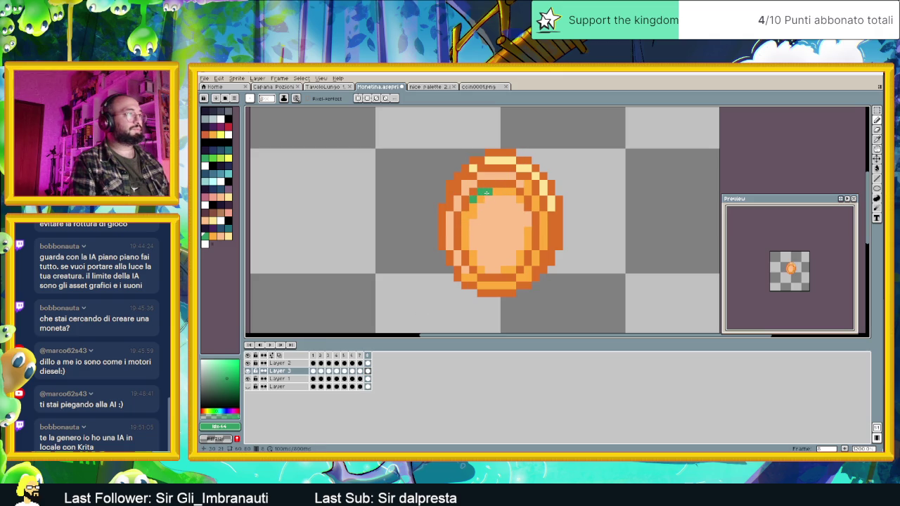
click(465, 215)
click(504, 192)
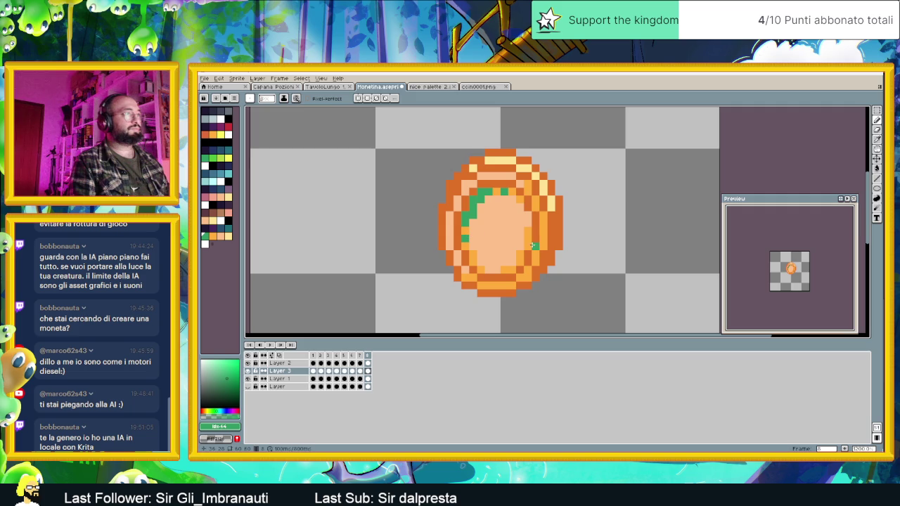
click(521, 255)
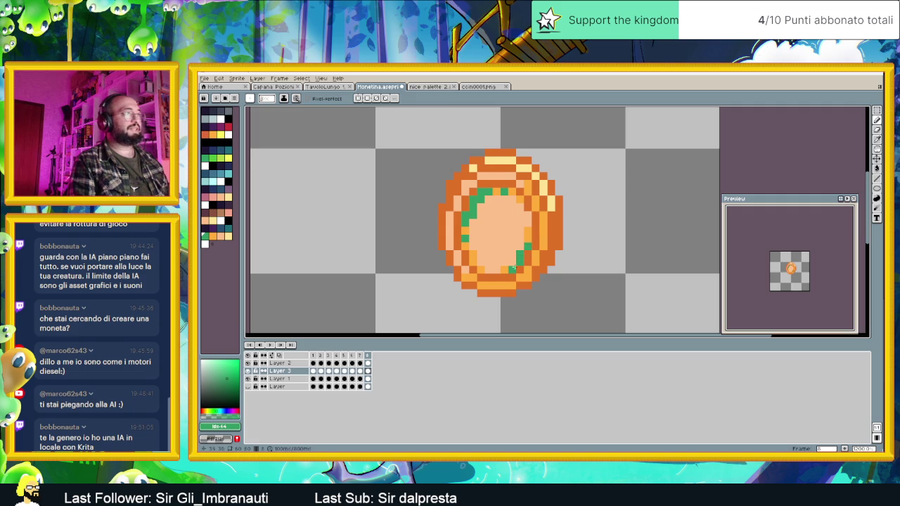
mouse_move(544, 240)
mouse_down()
mouse_move(521, 281)
mouse_move(490, 285)
mouse_up()
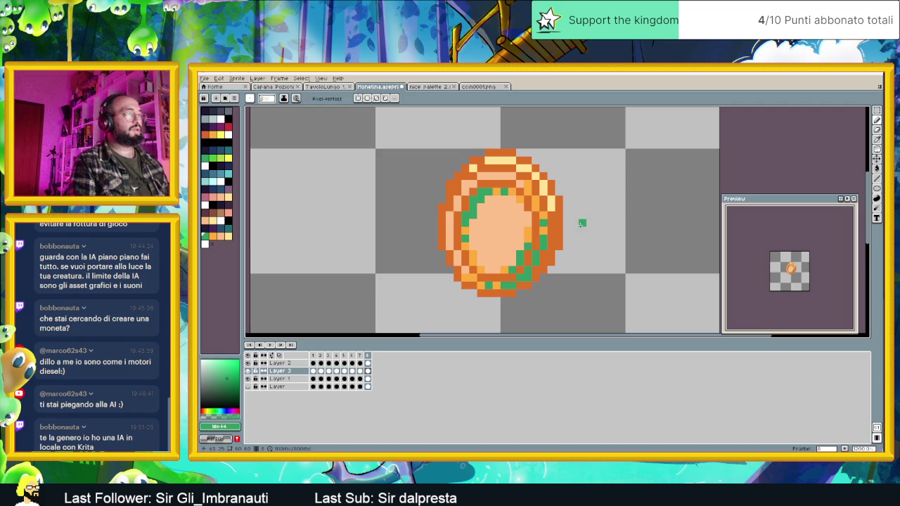
scroll(581, 221, down, 3)
click(273, 345)
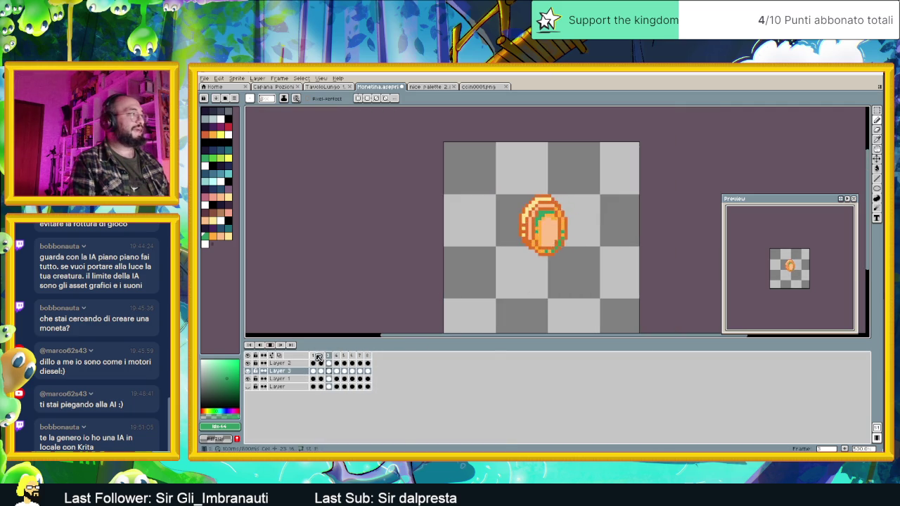
- Zoom in, drag the palette panel wider for more columns, and pick the teal swatch (idx-43)
scroll(562, 210, up, 2)
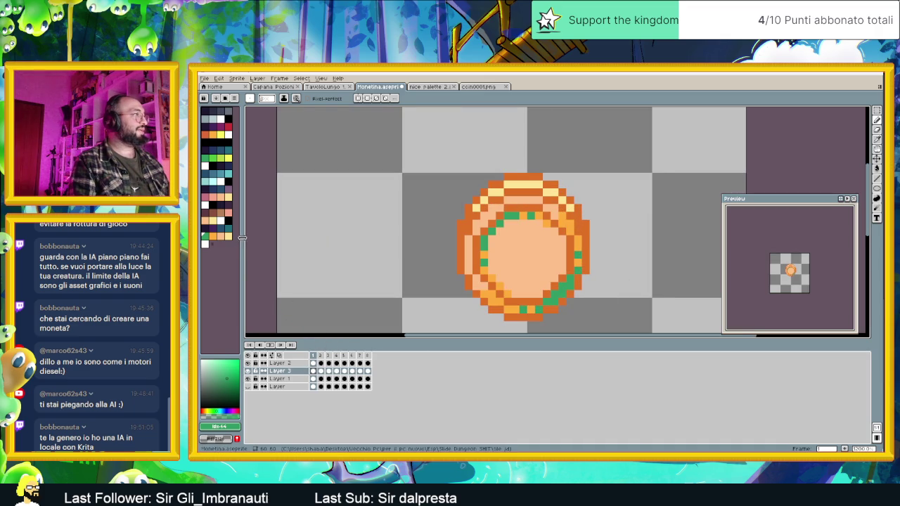
drag(241, 238, 251, 238)
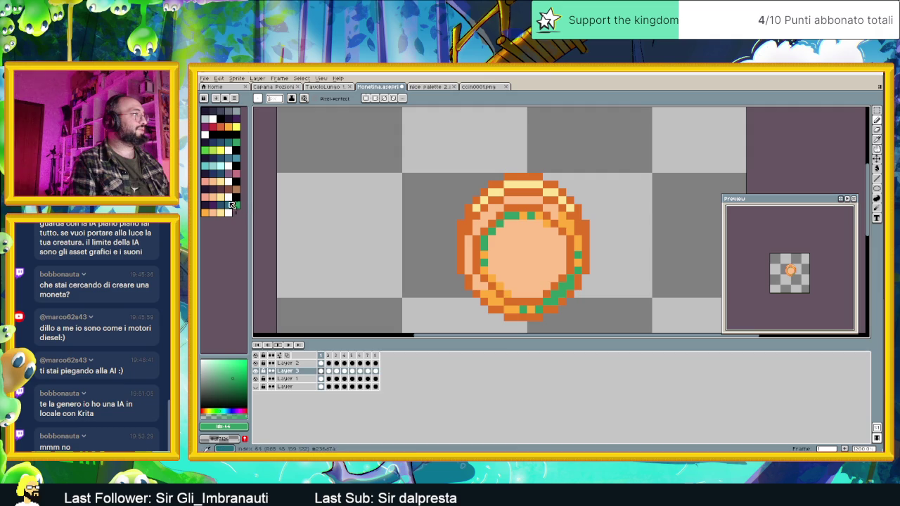
click(230, 204)
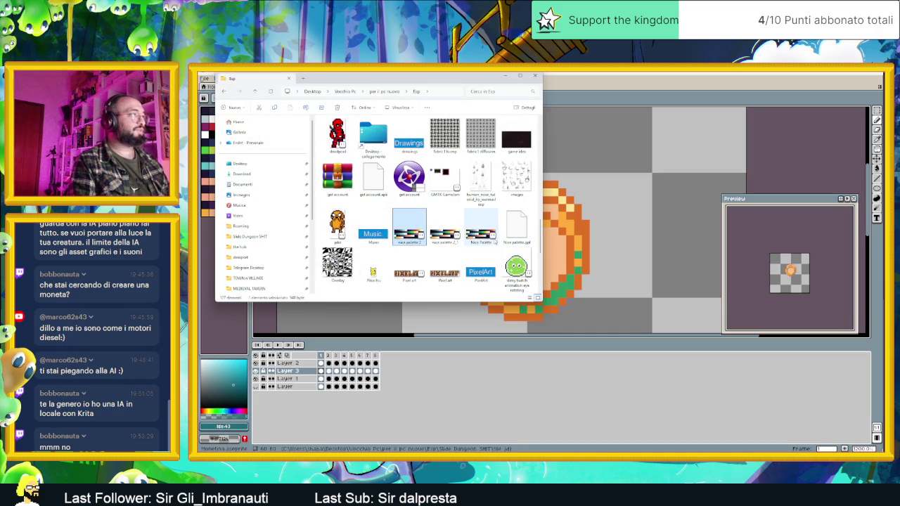
scroll(495, 242, up, 3)
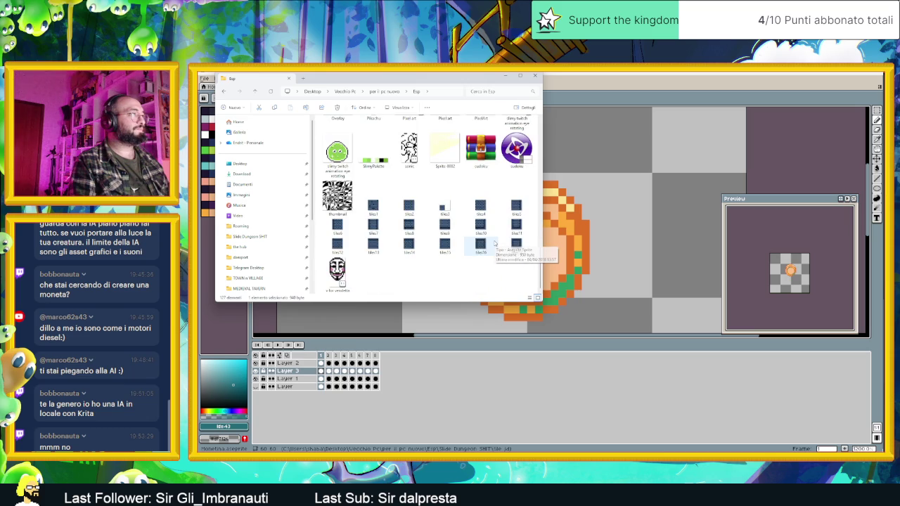
scroll(495, 242, up, 5)
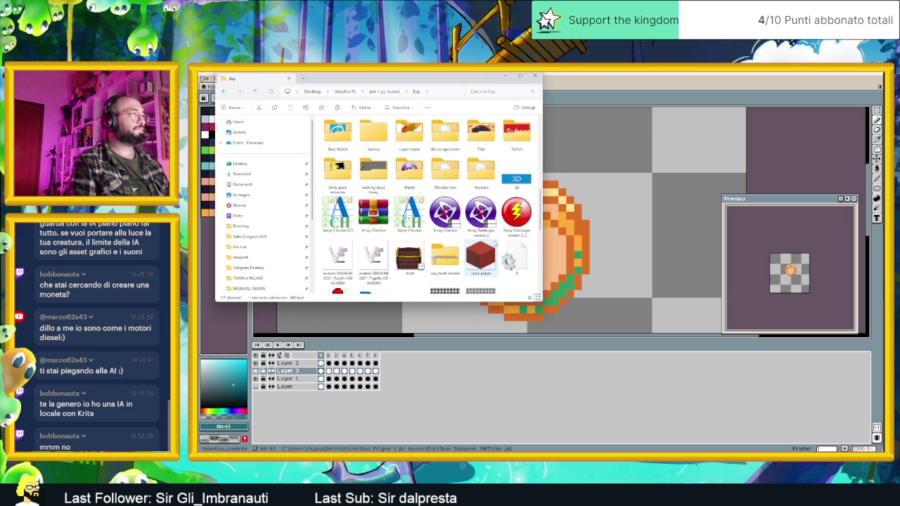
scroll(495, 243, down, 3)
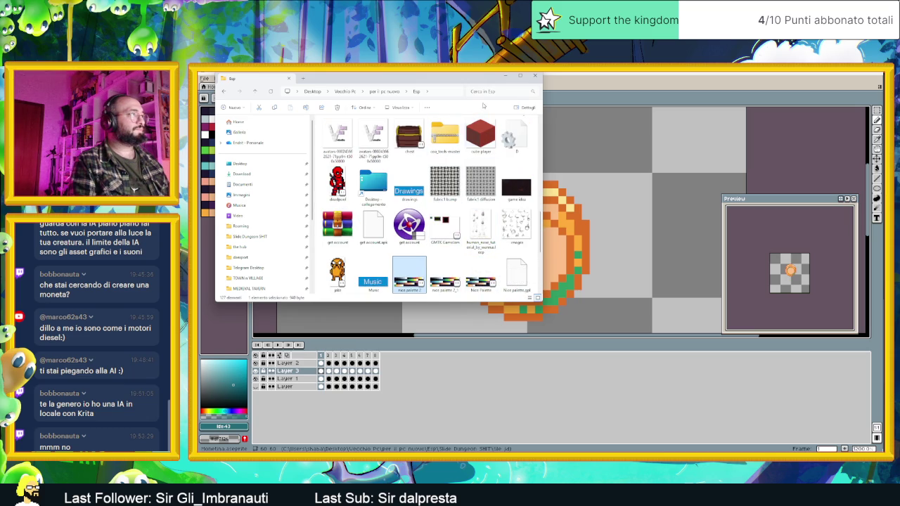
click(504, 77)
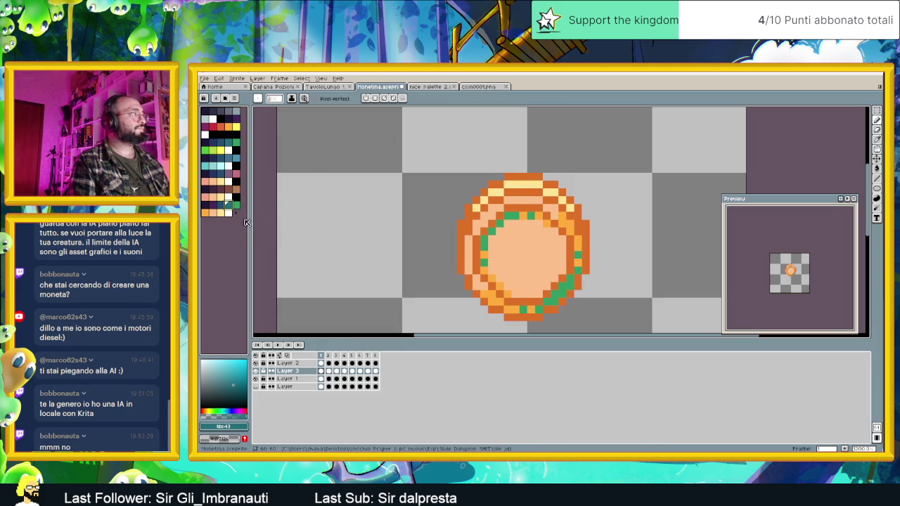
- Widen the palette panel twice to lay out all colours, then select the teal-green swatch
drag(250, 218, 261, 219)
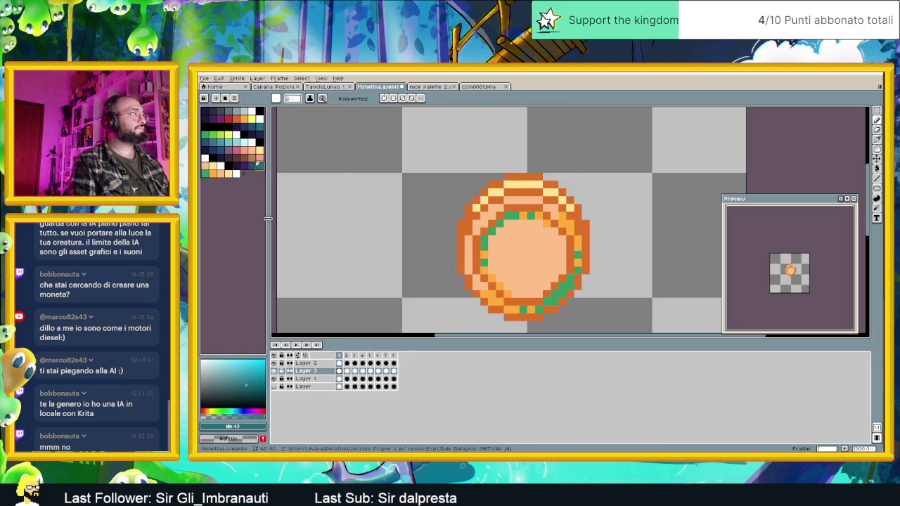
drag(260, 219, 285, 222)
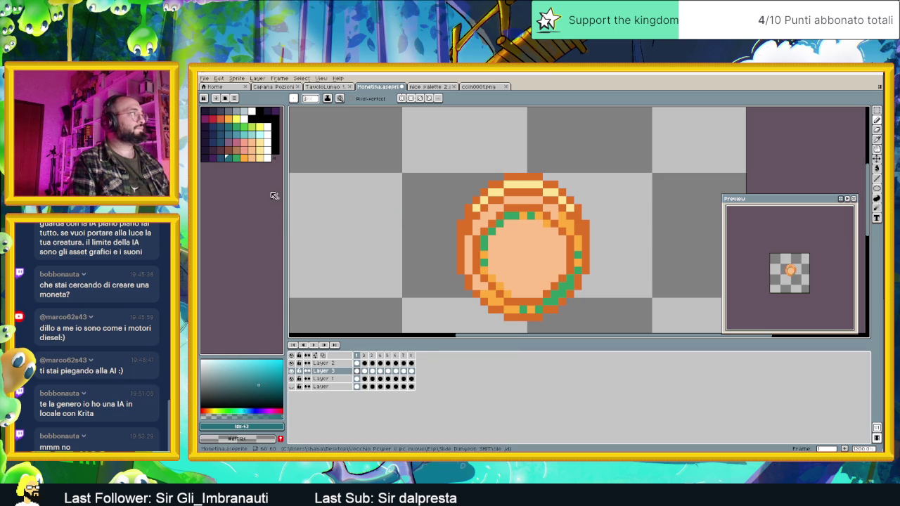
click(225, 159)
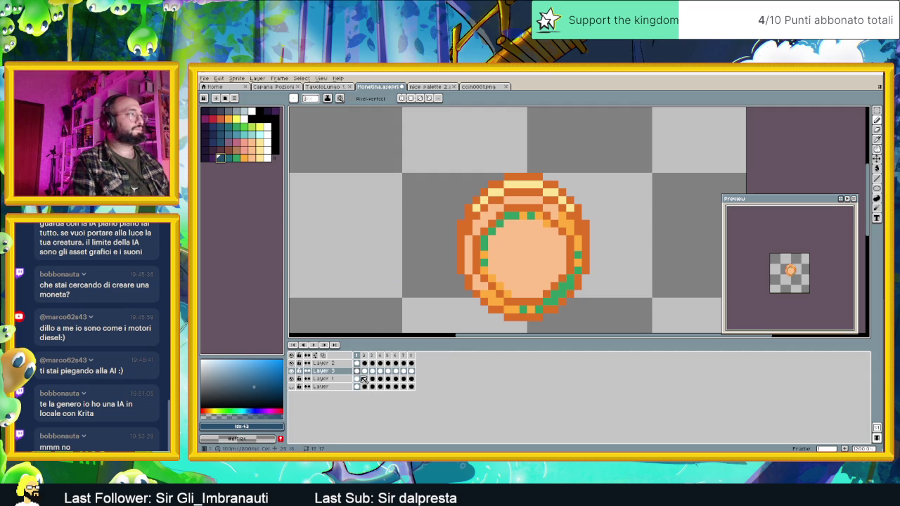
click(228, 158)
- Try a darker teal stroke on the inner ring, sample the green, then undo the stroke
key([)
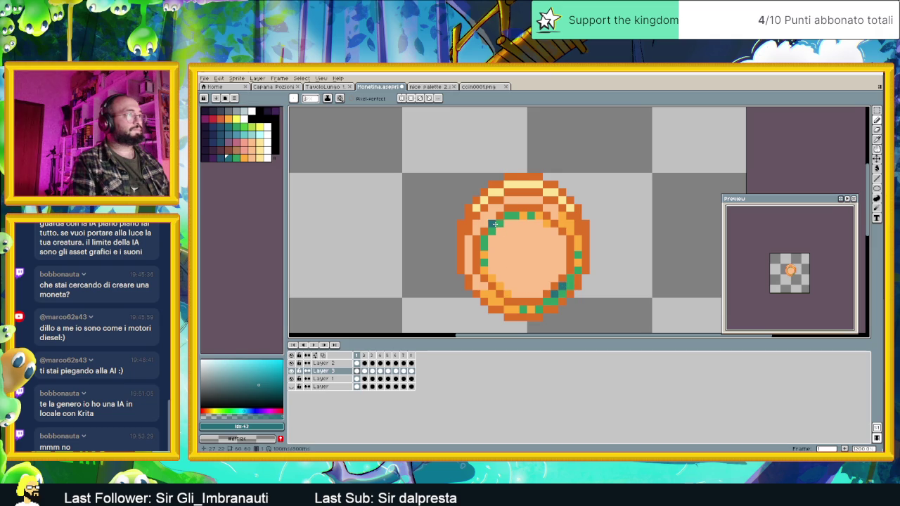
drag(492, 231, 509, 216)
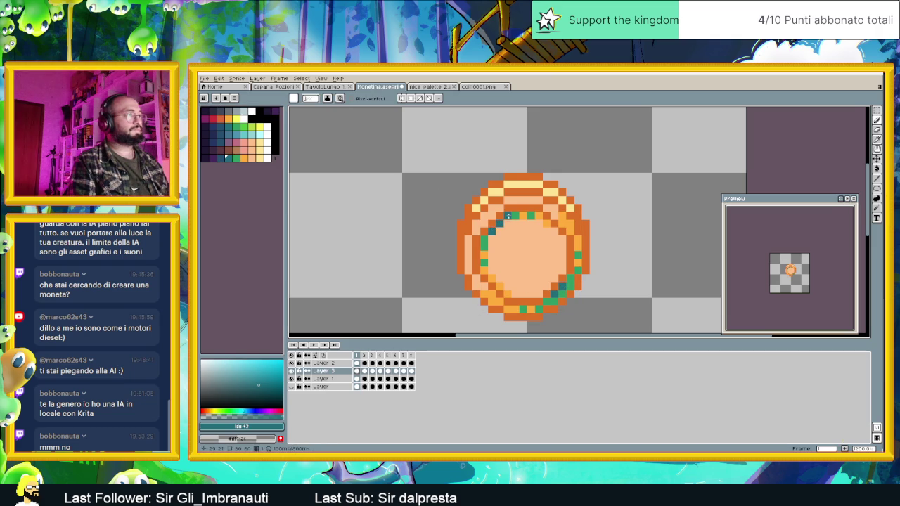
scroll(547, 294, down, 2)
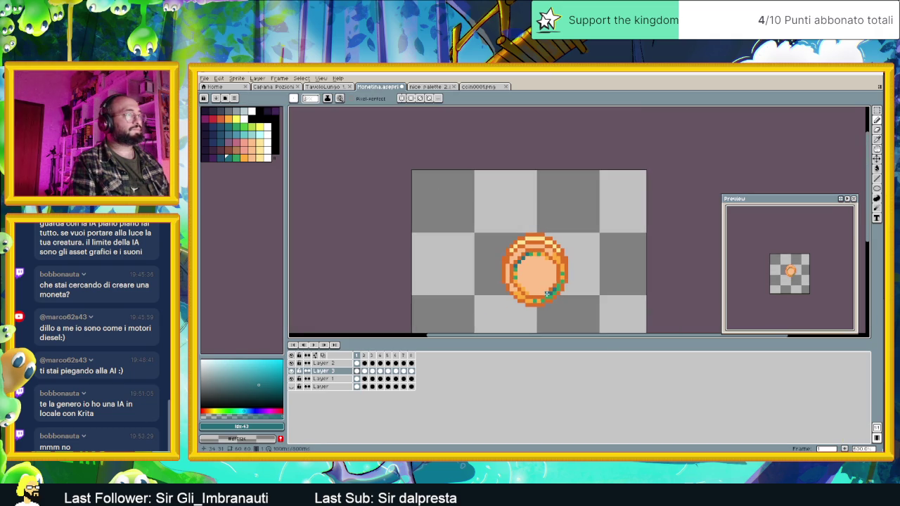
scroll(554, 282, up, 1)
scroll(534, 260, up, 1)
alt+click(523, 221)
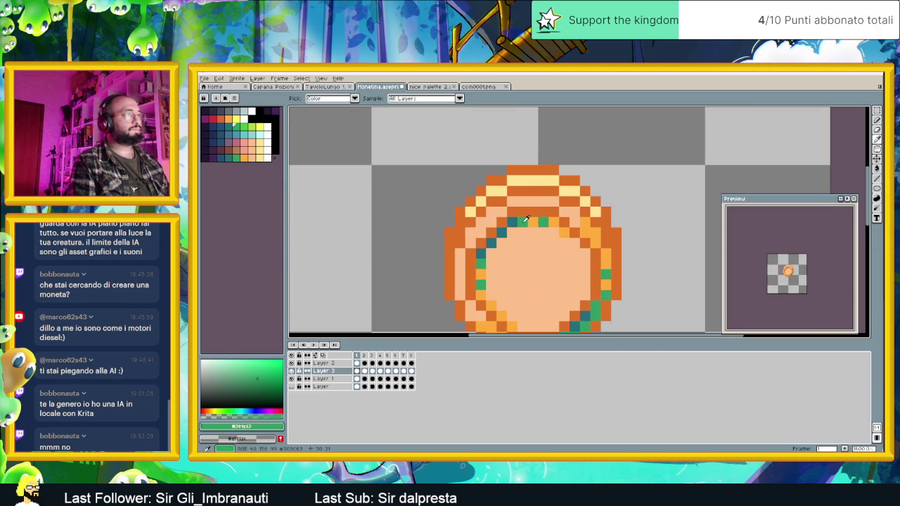
scroll(533, 275, down, 3)
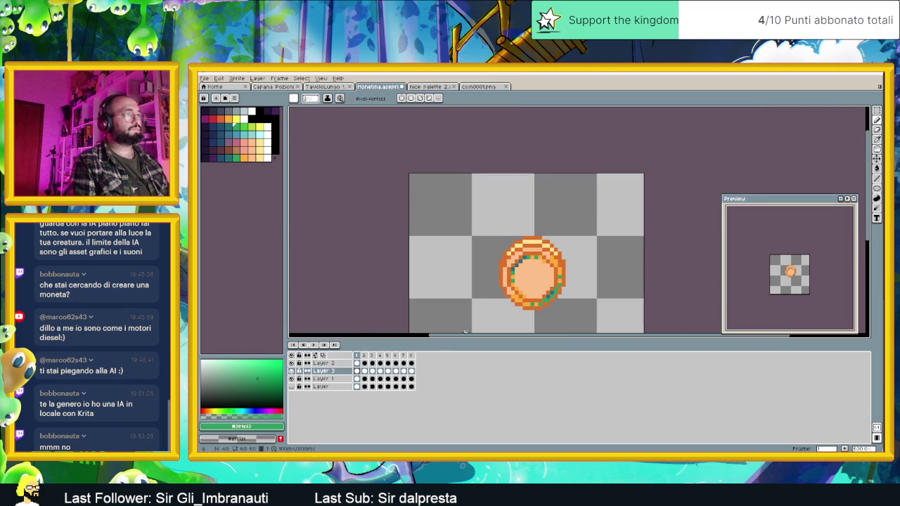
scroll(531, 276, up, 1)
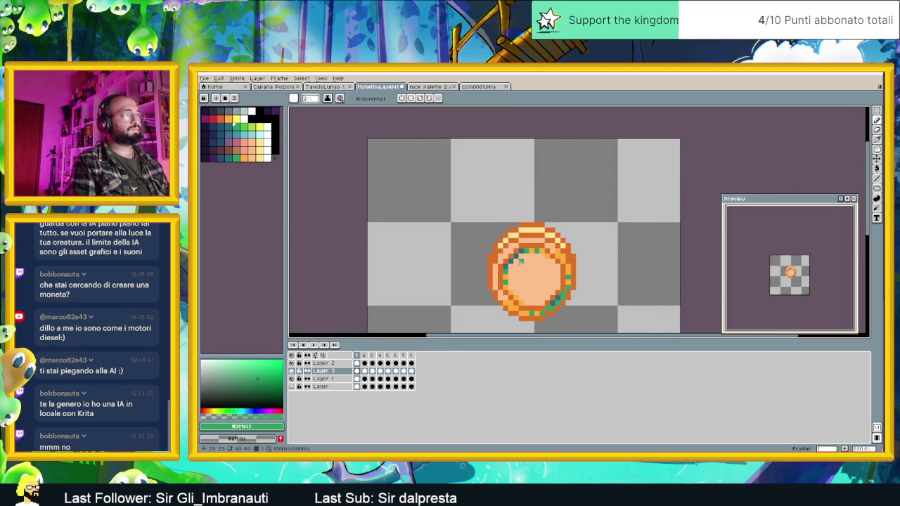
scroll(520, 262, up, 1)
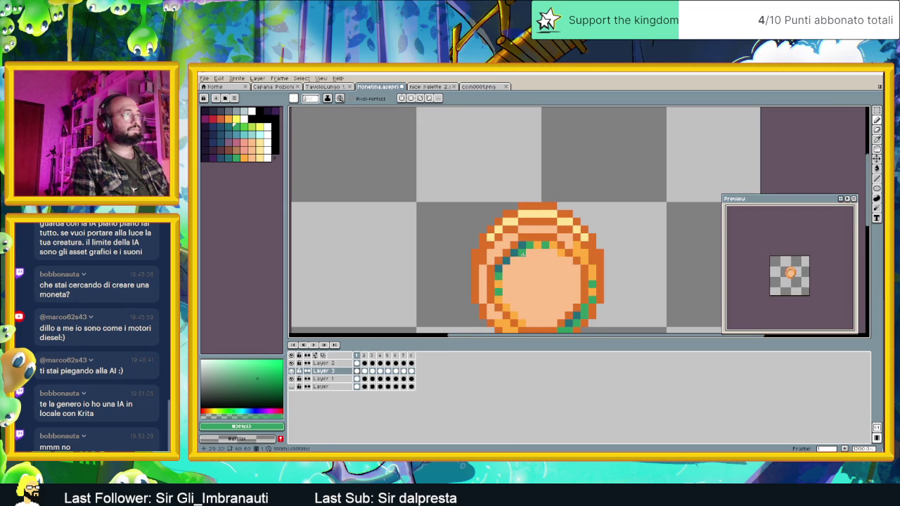
key(ctrl+z)
key(ctrl+z)
key(ctrl+z)
key(ctrl+z)
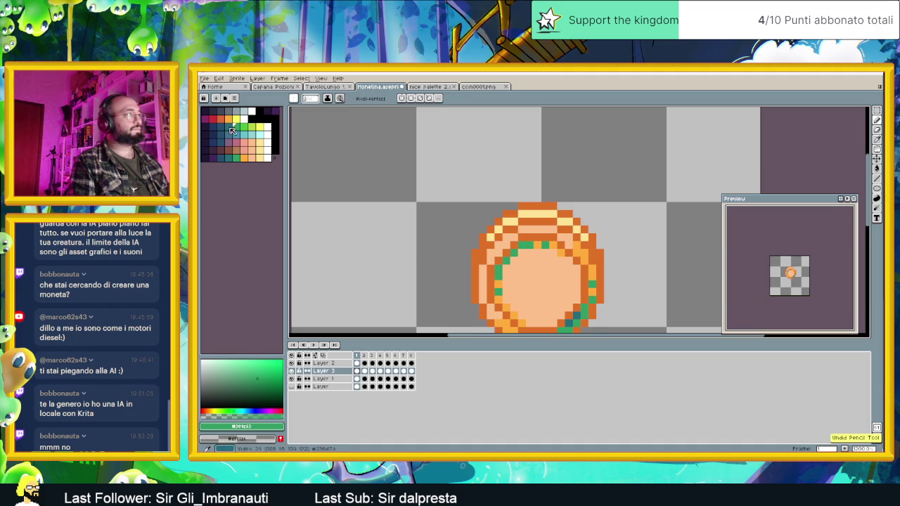
- Paint teal-green pixels along the coin's lower-right inner ring
click(228, 157)
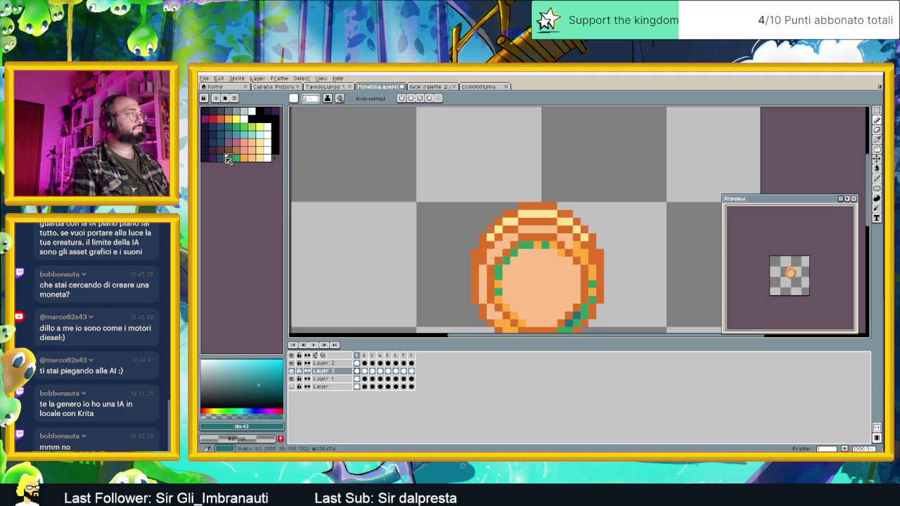
click(521, 244)
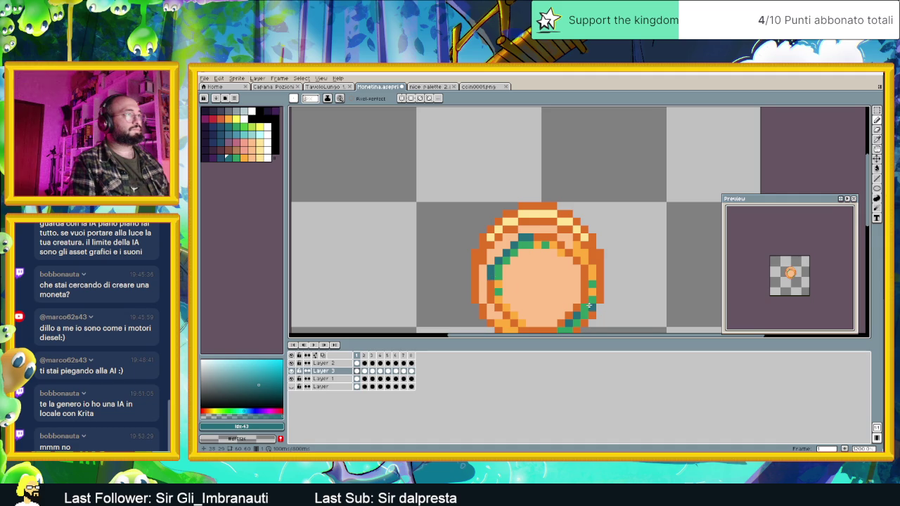
scroll(571, 307, up, 1)
drag(551, 253, 518, 282)
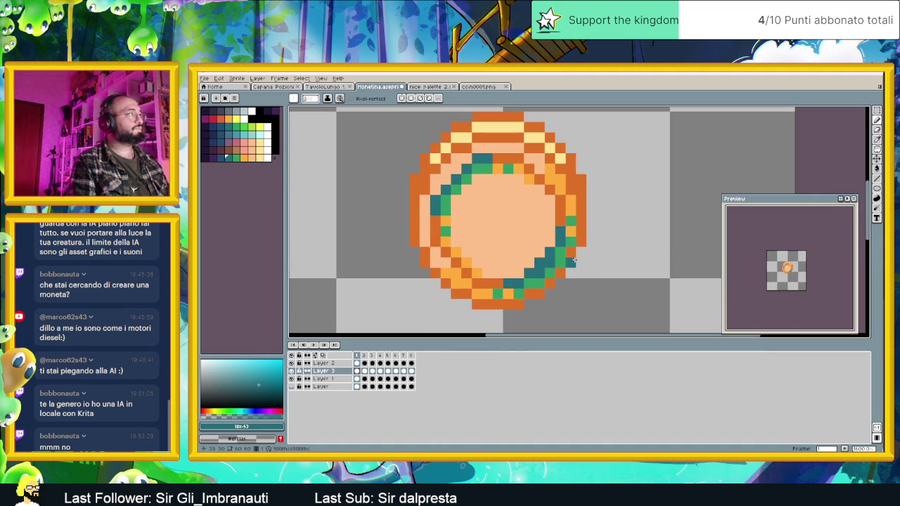
- Paint the coin's right edge and bottom row in dark teal, then zoom out
click(220, 158)
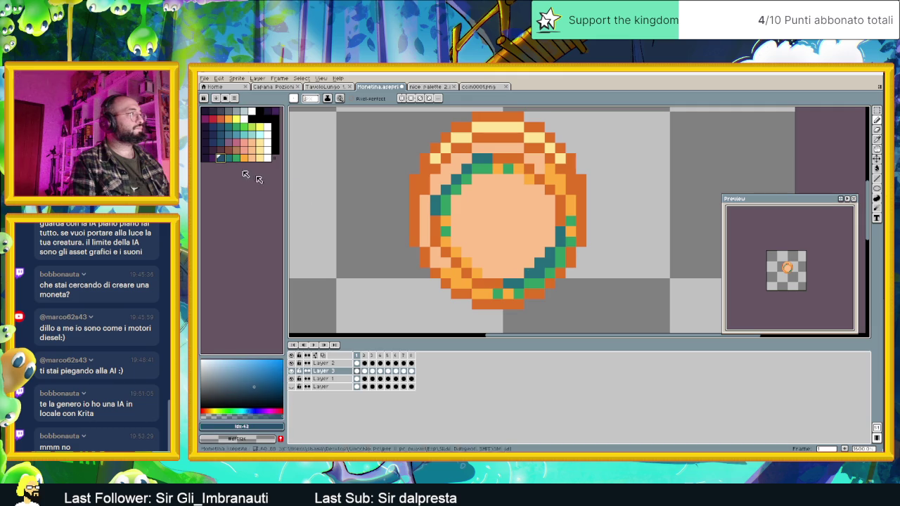
click(570, 258)
drag(581, 239, 583, 188)
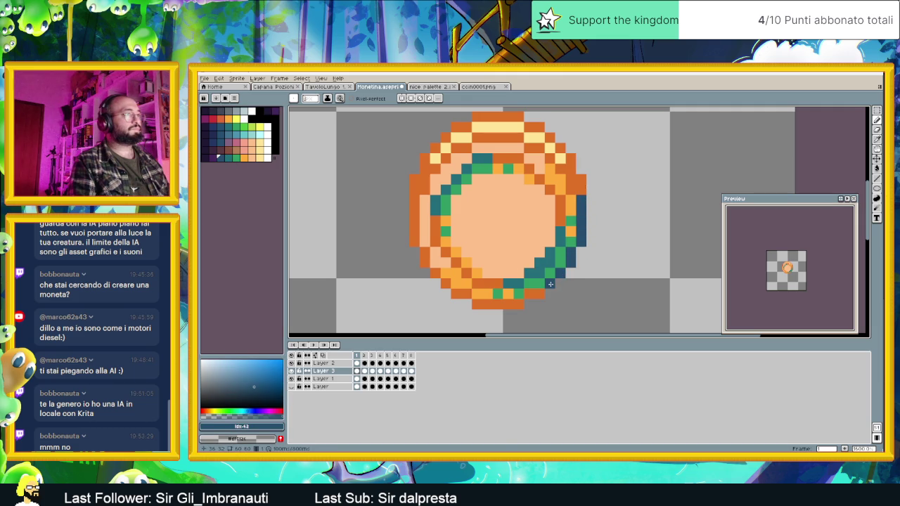
drag(542, 292, 473, 298)
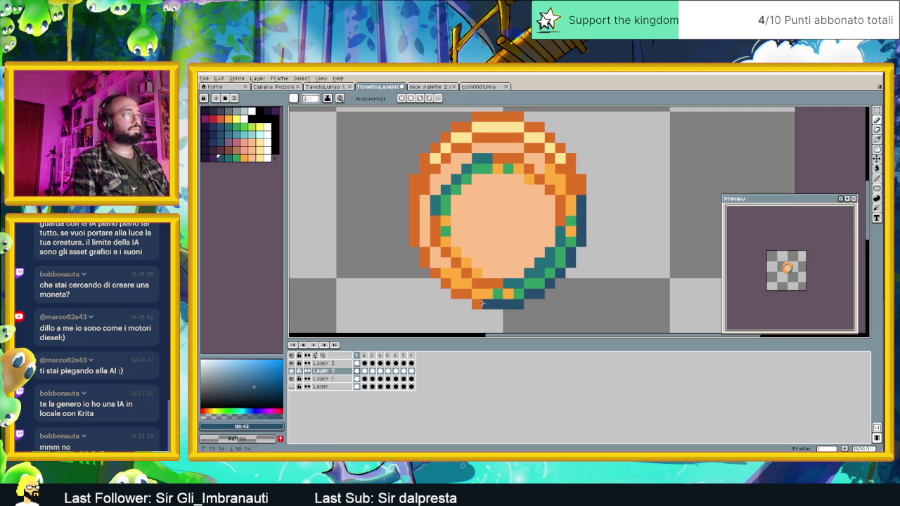
scroll(446, 289, down, 1)
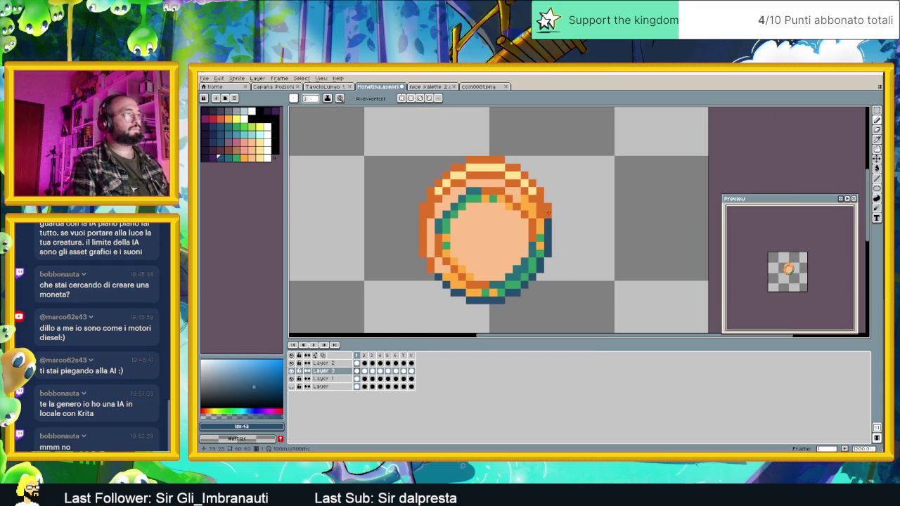
- Move Layer 3 to the top of the layer stack and clear the selection
click(344, 370)
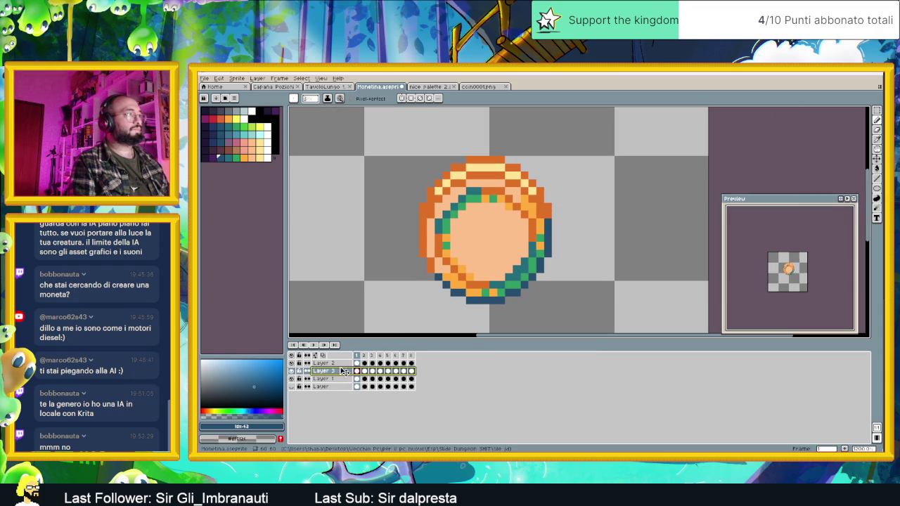
drag(345, 371, 344, 361)
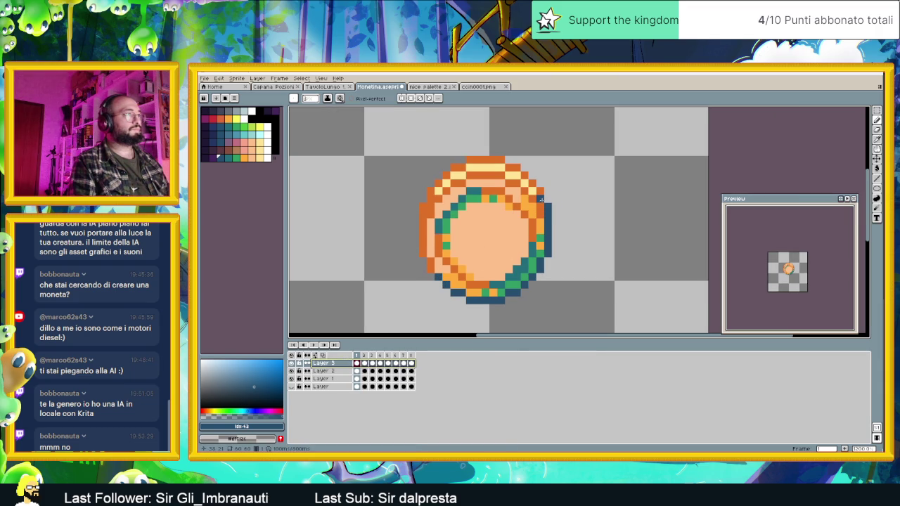
key(Escape)
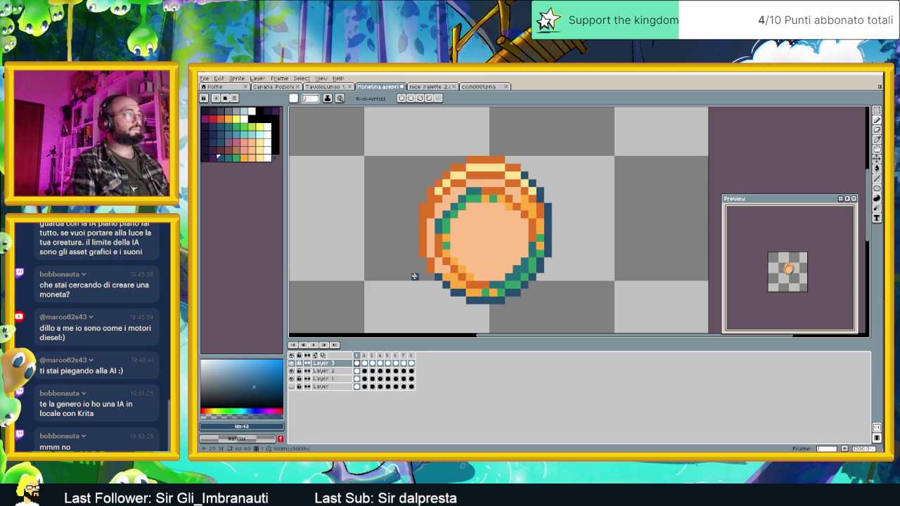
- Add a dark purple pixel on the coin's lower-right edge, then pick the first bottom-row colour
click(212, 158)
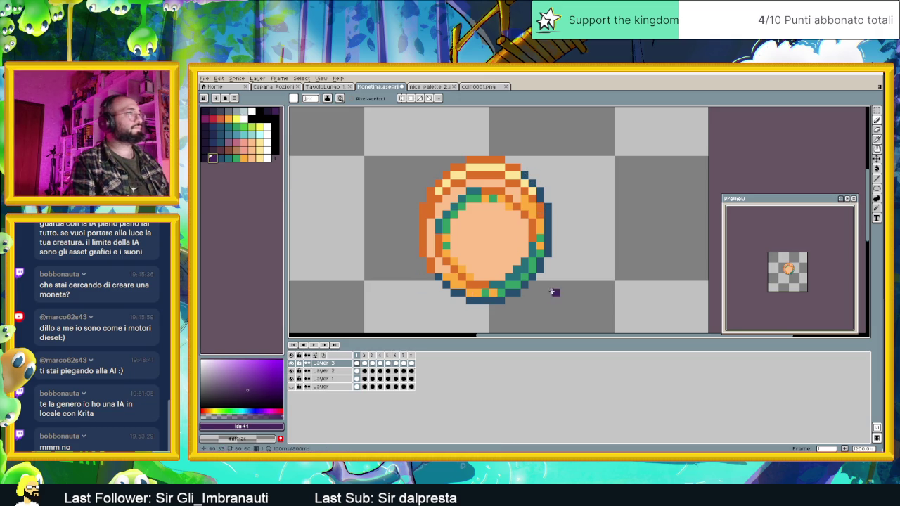
click(539, 270)
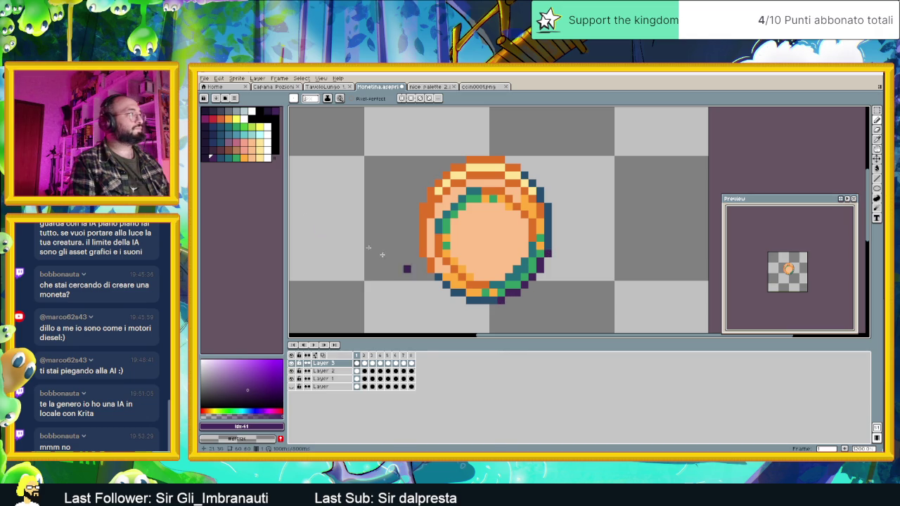
click(204, 156)
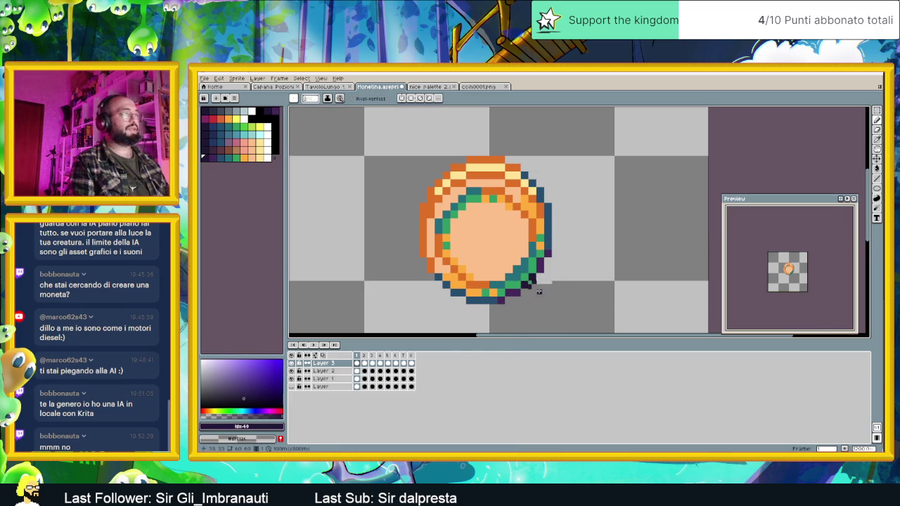
scroll(540, 291, down, 3)
- Play the coin animation, stop it on the first frame, and switch to nice palette 2
click(319, 346)
click(335, 346)
click(358, 357)
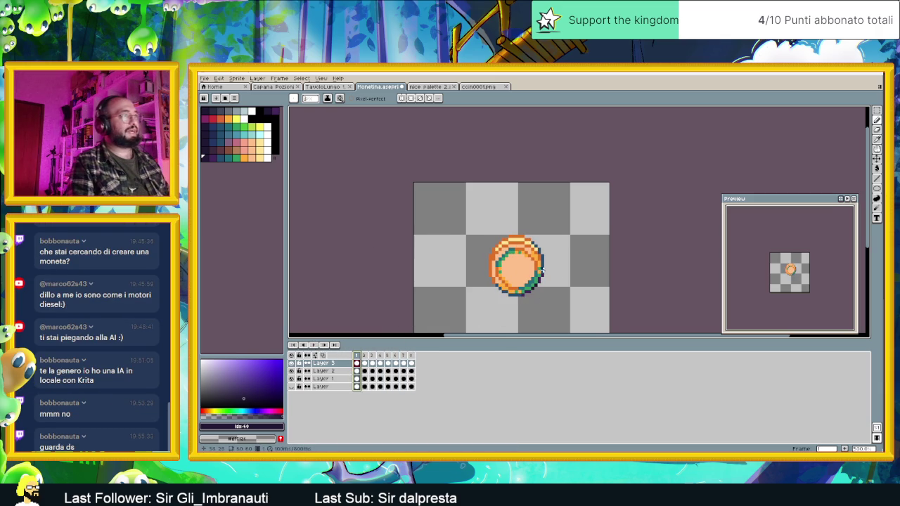
scroll(564, 275, up, 1)
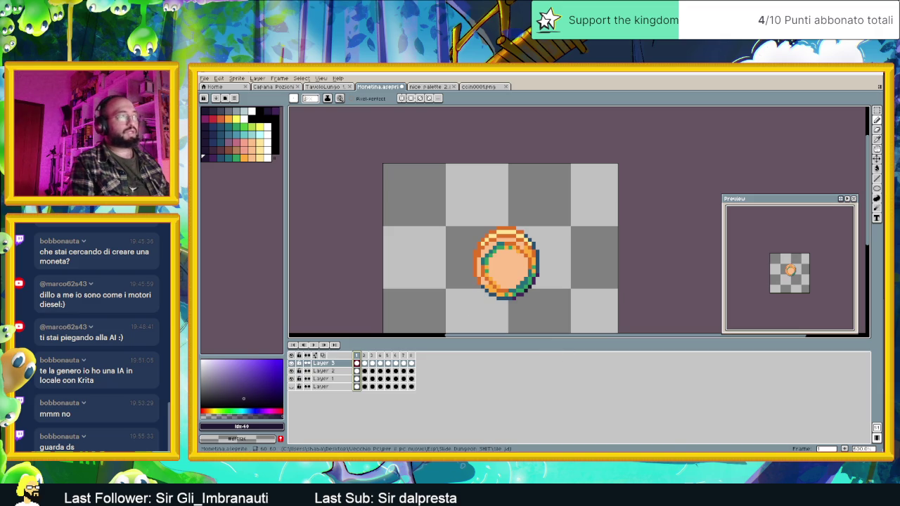
click(324, 86)
- View the nice palette 2 swatches, glance at the PixelLab page in Chrome, and return to Aseprite
click(431, 86)
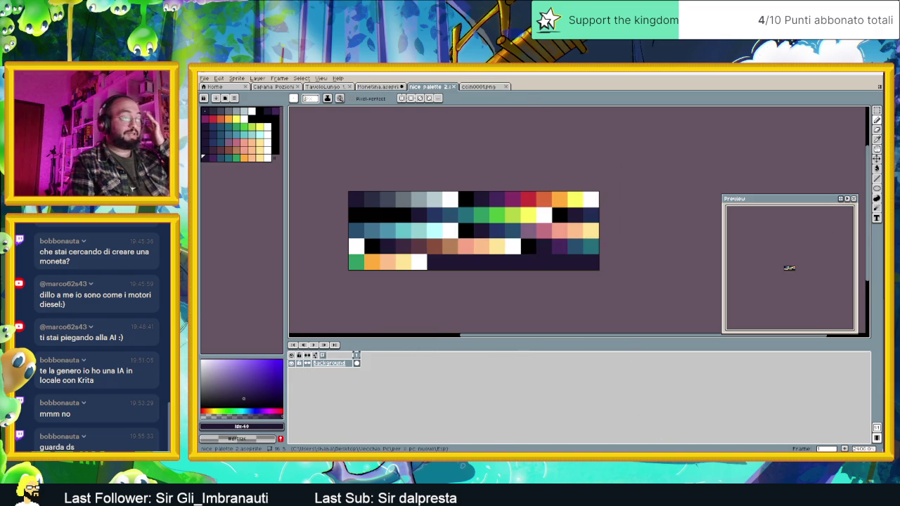
key(alt+Tab)
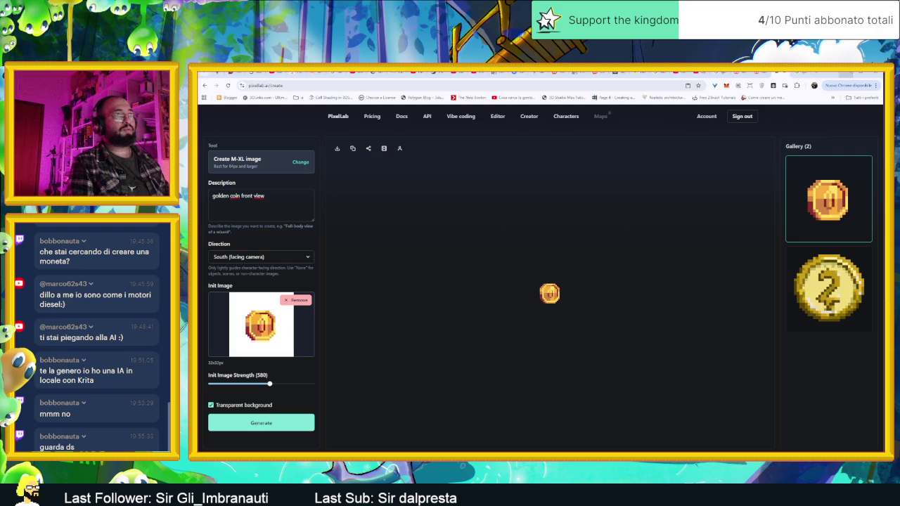
click(849, 73)
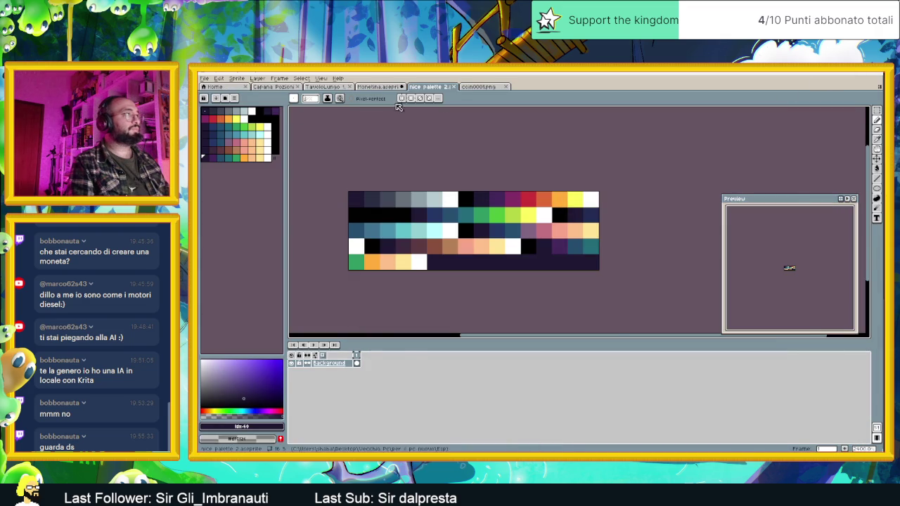
click(386, 86)
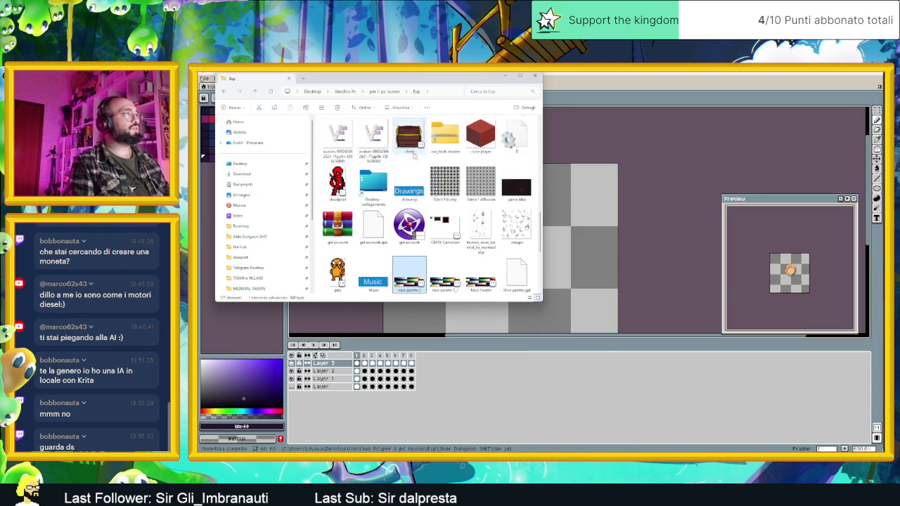
- Browse Slide Dungeon SHIT > tile jd > PanPan > Fabbro in Explorer and open the Fabbro sprite
scroll(538, 151, up, 5)
click(270, 239)
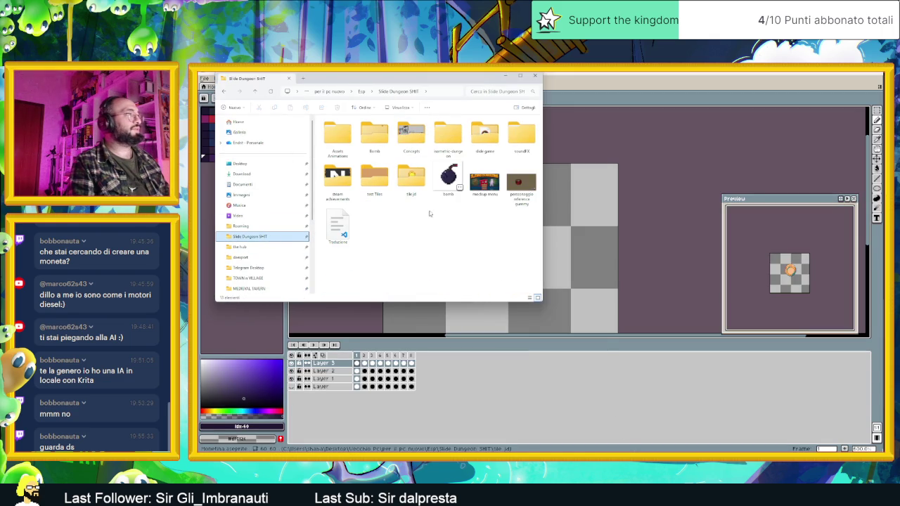
double_click(420, 179)
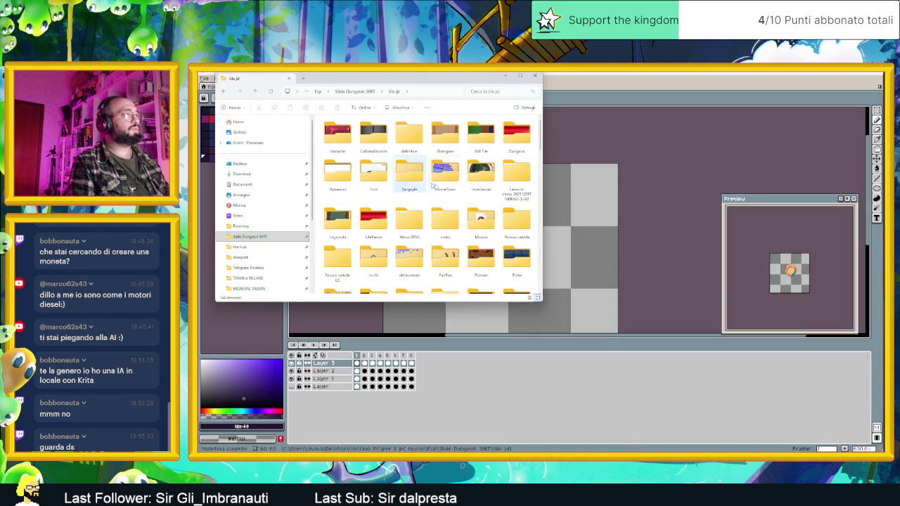
scroll(450, 210, down, 3)
scroll(460, 233, down, 3)
key(alt+Left)
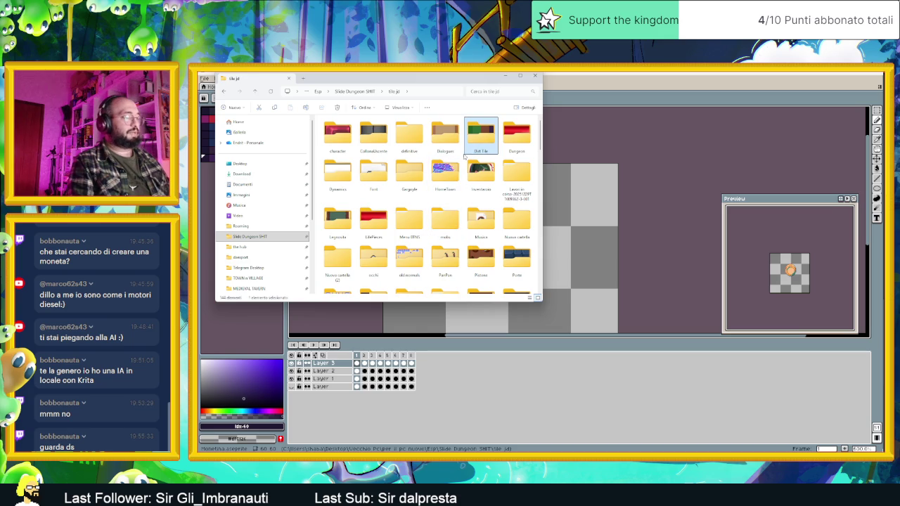
double_click(445, 260)
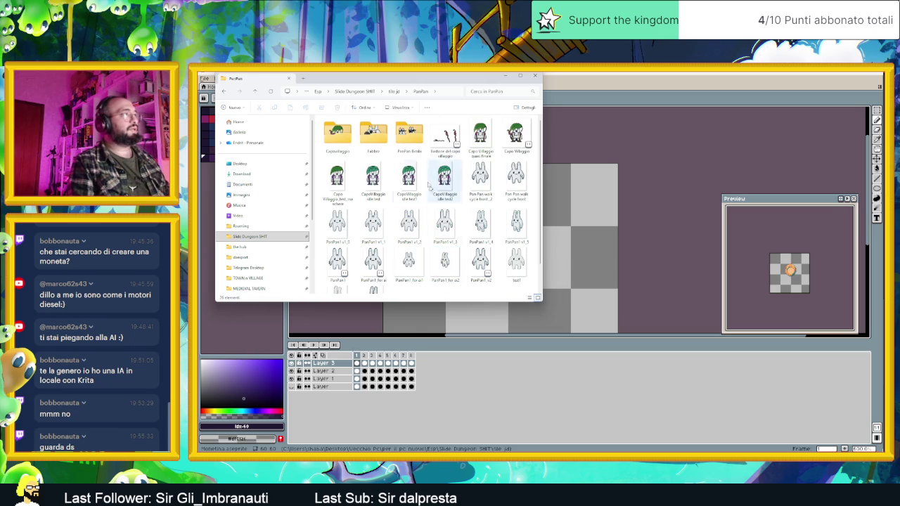
double_click(376, 135)
double_click(412, 135)
- Zoom in and out on the Fabbro sprite to inspect its gold ear
scroll(557, 208, up, 4)
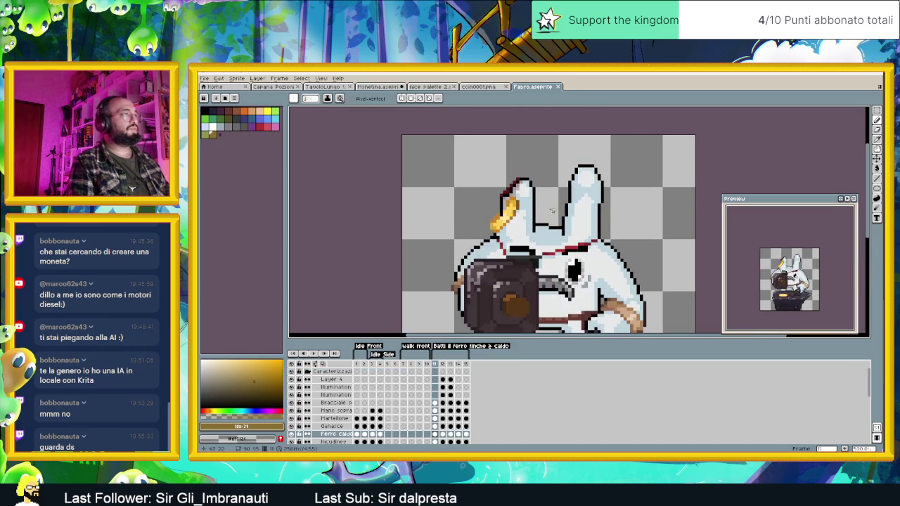
scroll(513, 222, up, 2)
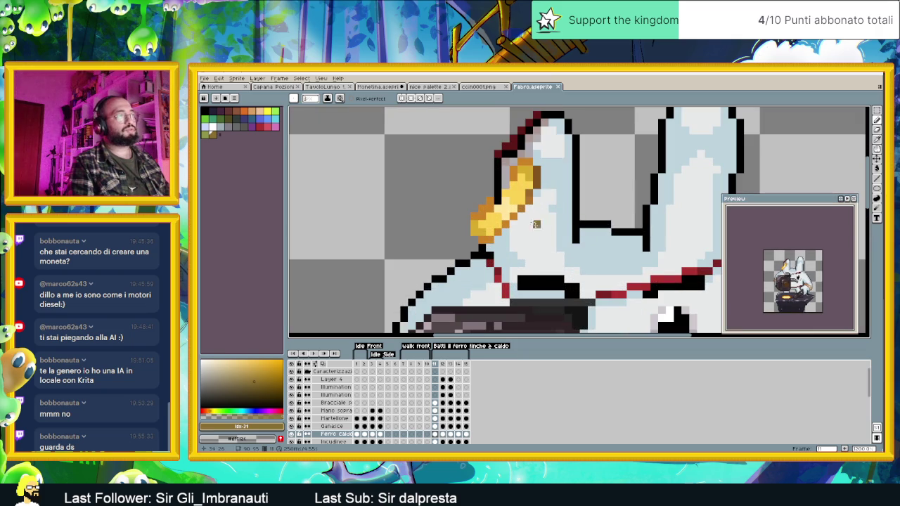
scroll(553, 232, down, 2)
scroll(552, 232, down, 2)
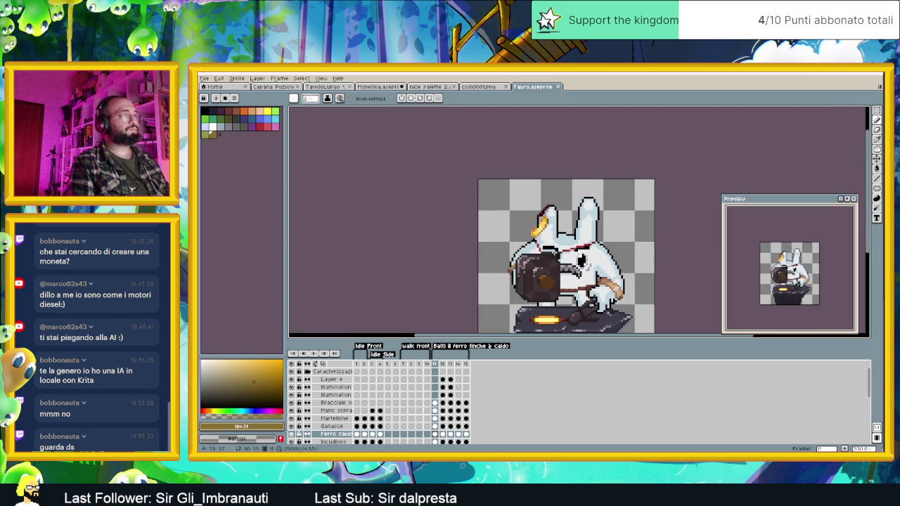
scroll(541, 254, up, 1)
scroll(534, 218, up, 1)
scroll(527, 183, up, 1)
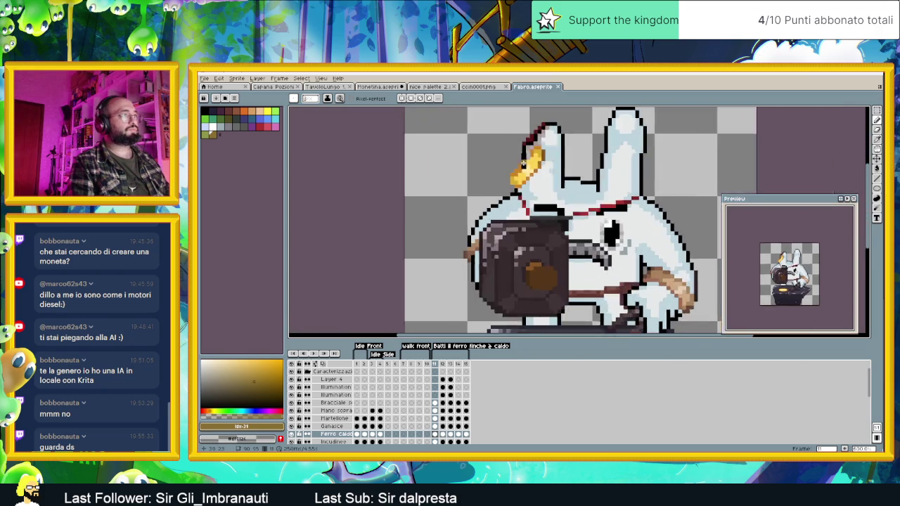
scroll(523, 165, up, 2)
scroll(525, 172, down, 3)
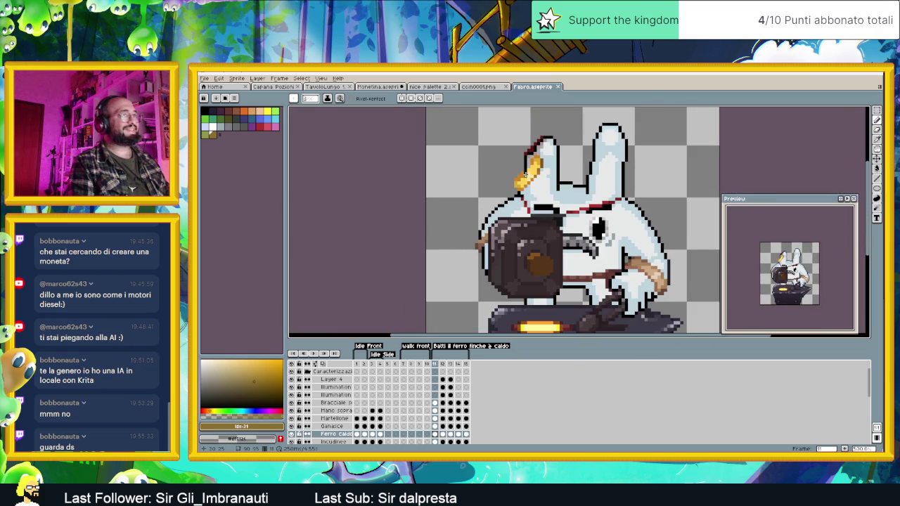
scroll(523, 172, up, 3)
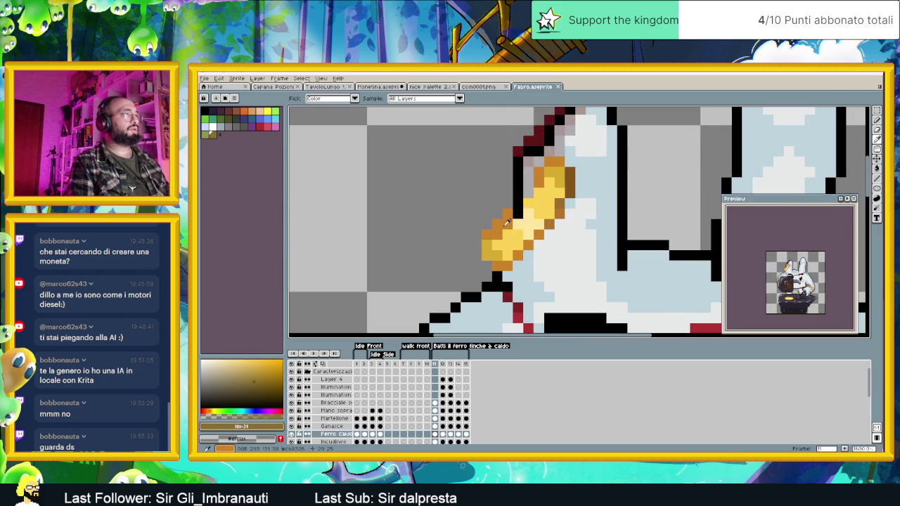
- Move the Monetina tab after coin0001.png, sample the ear's gold colour, and return to Monetina
click(383, 87)
drag(385, 89, 485, 87)
scroll(510, 257, up, 2)
key(ctrl+Tab)
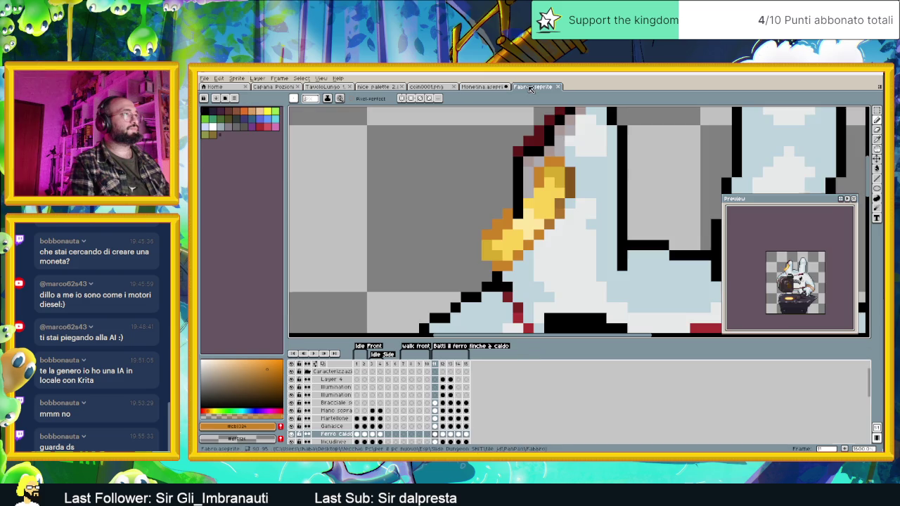
alt+click(554, 192)
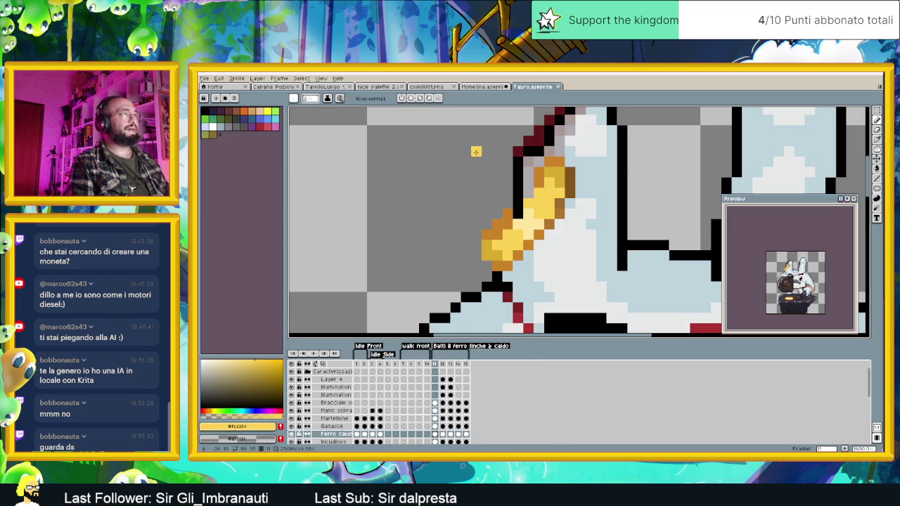
key(ctrl+shift+Tab)
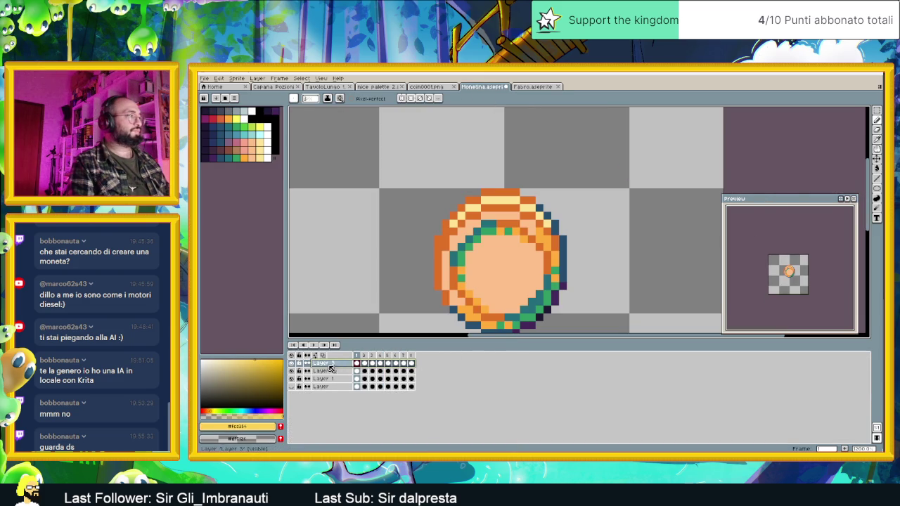
- Hide Layer 3, select Layer 1, and add yellow #fcd254 to the palette
click(292, 363)
click(291, 363)
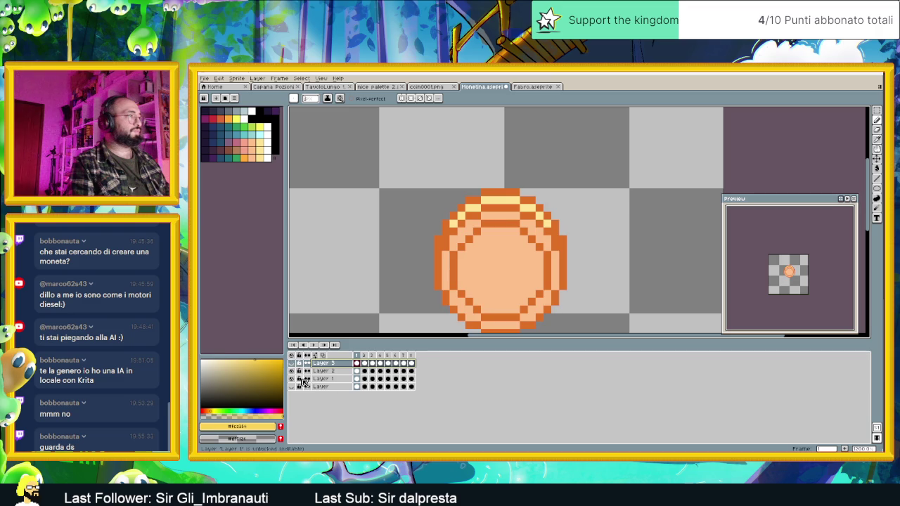
click(321, 371)
click(323, 379)
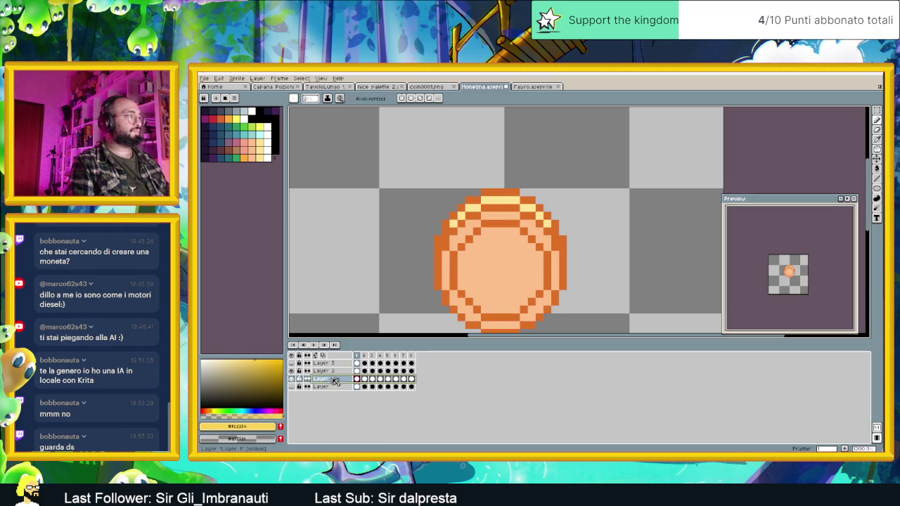
key(shift+r)
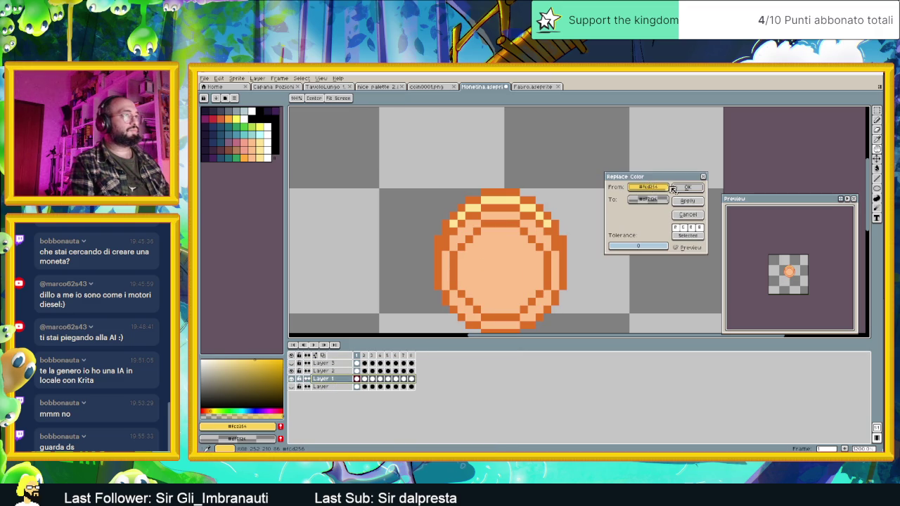
click(687, 215)
click(280, 427)
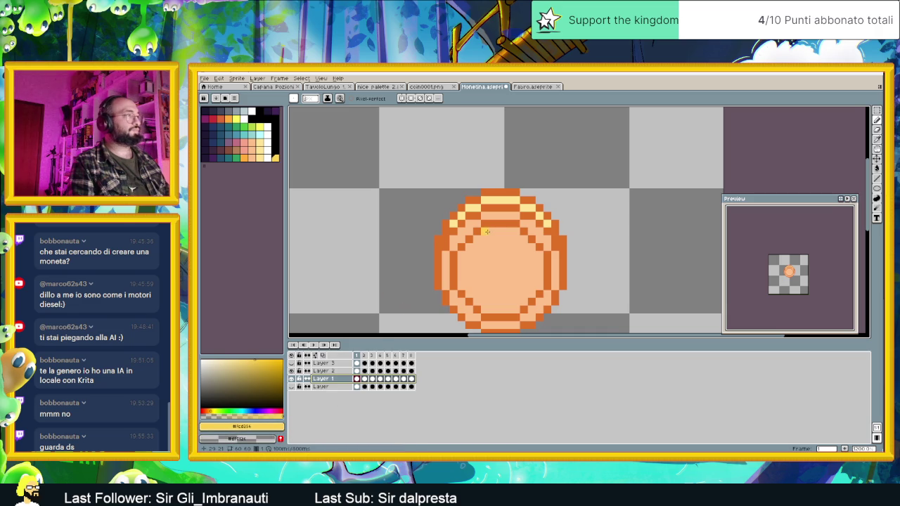
- Replace the coin's light orange fill with yellow using Replace Color
key(shift+r)
click(493, 257)
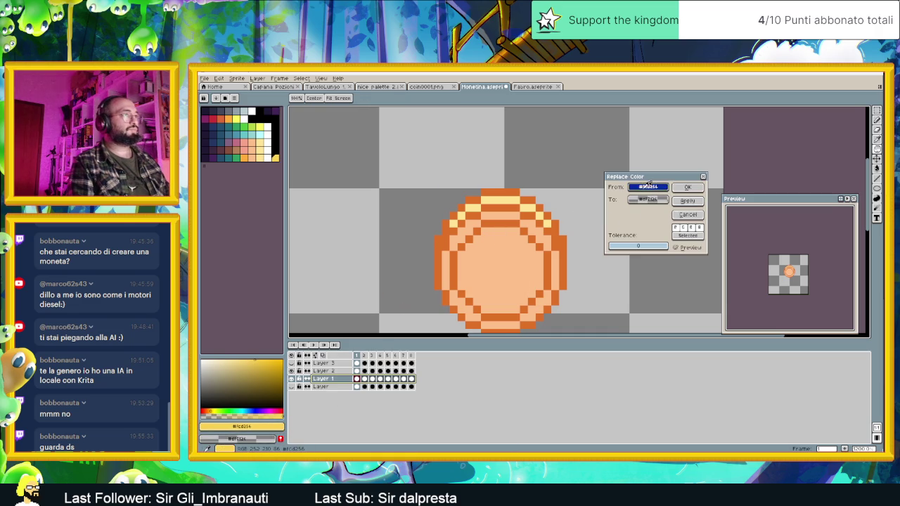
click(274, 157)
click(695, 187)
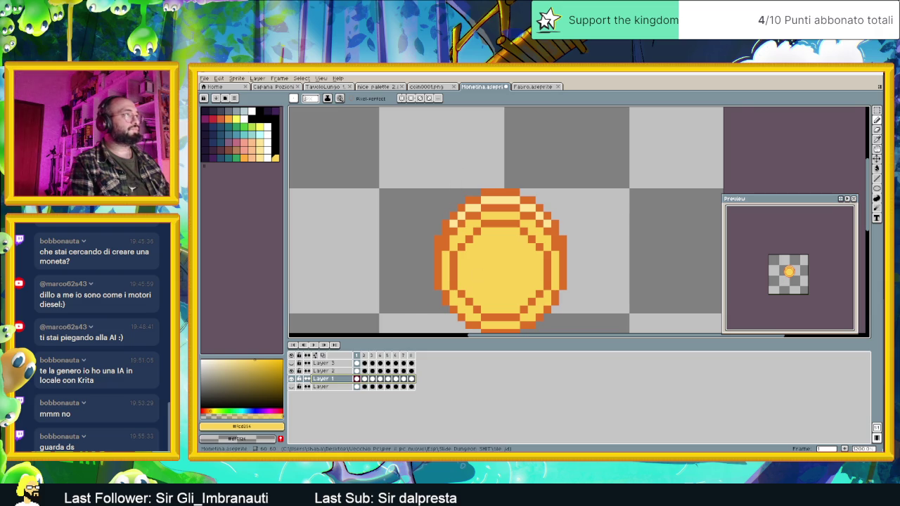
click(534, 87)
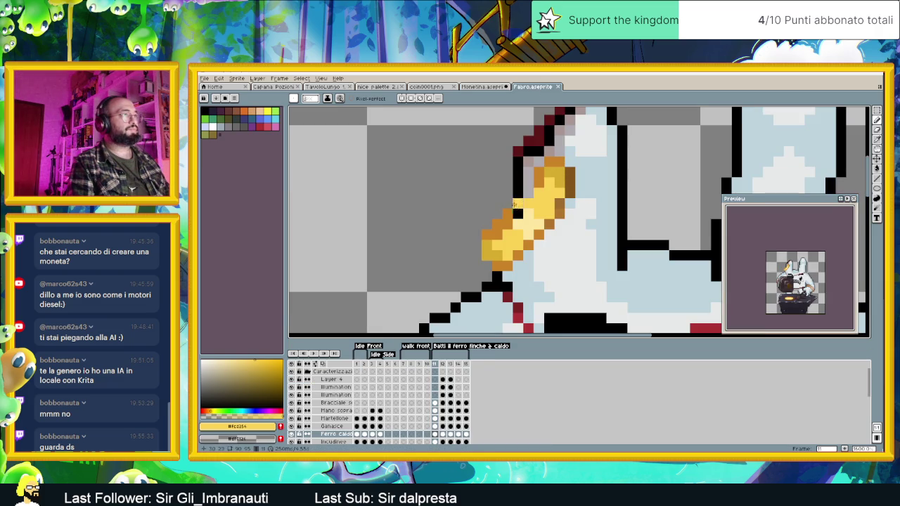
- Sample Fabro's darker orange, test it on the coin, and undo a trial stroke
alt+click(541, 163)
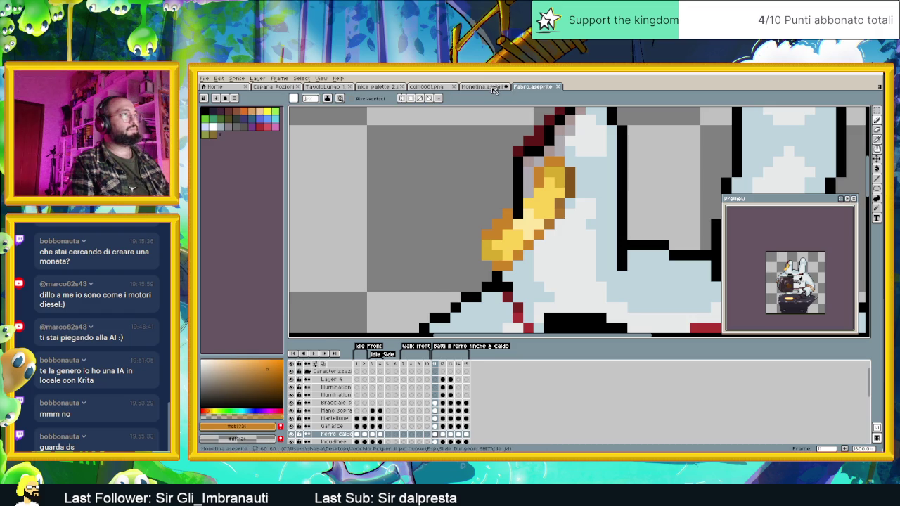
click(482, 88)
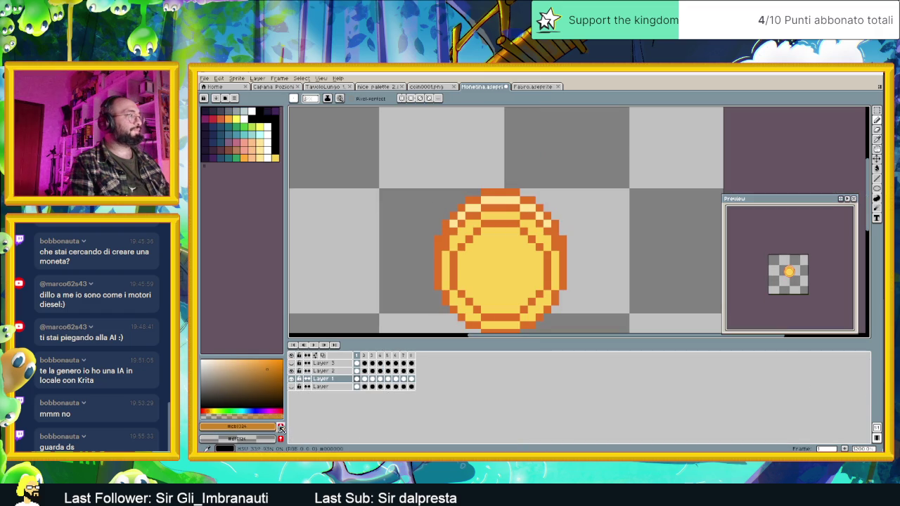
drag(553, 282, 563, 201)
key(shift+r)
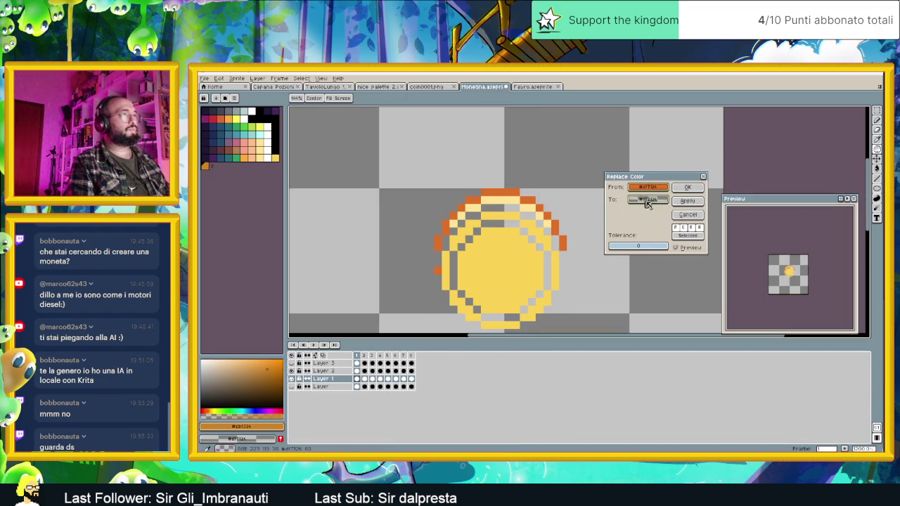
click(204, 166)
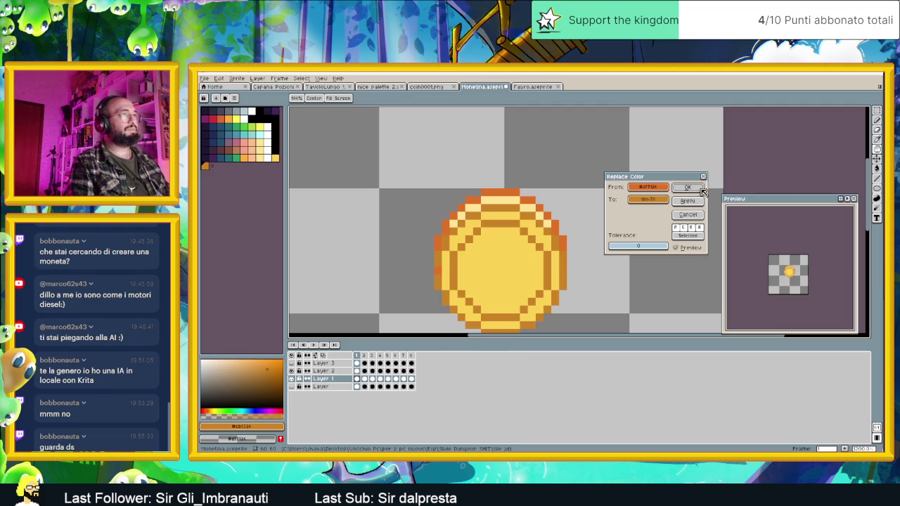
click(703, 178)
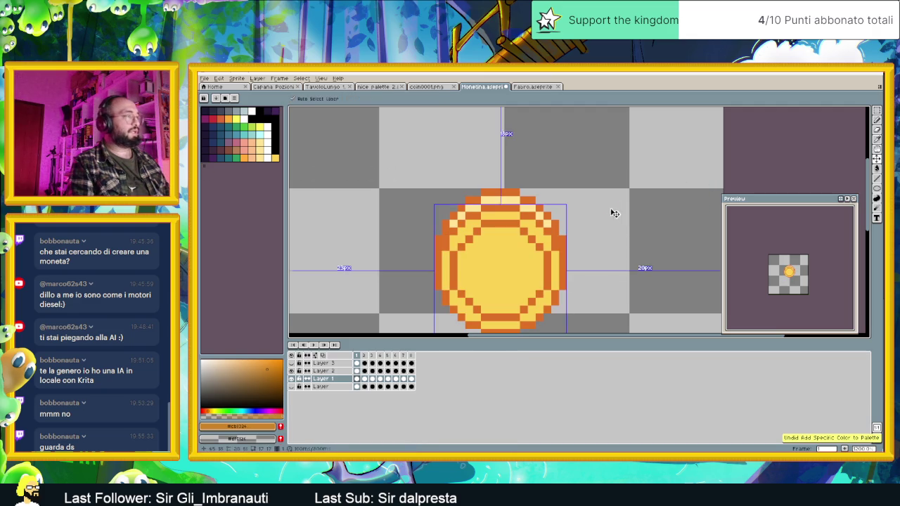
drag(547, 285, 555, 226)
key(ctrl+z)
- Start another outline colour swap, cancel it, and restore the orange palette swatch
key(shift+r)
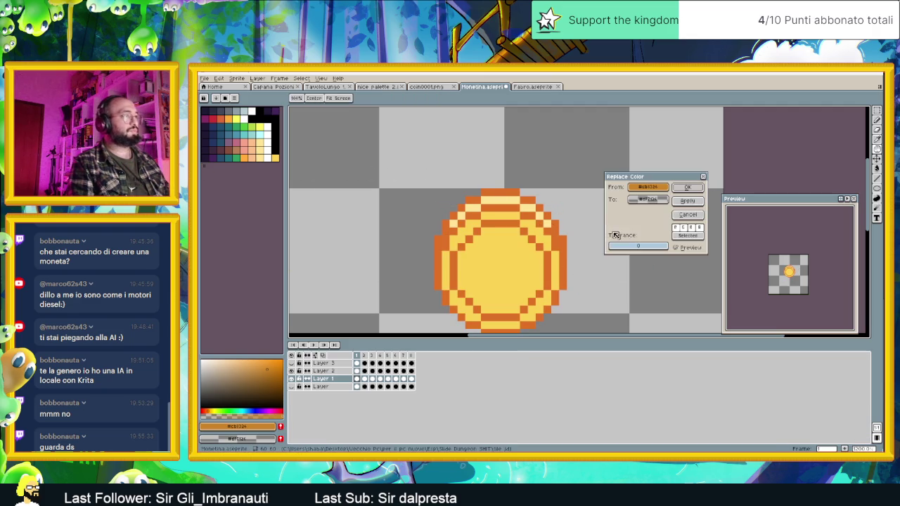
click(553, 237)
click(552, 237)
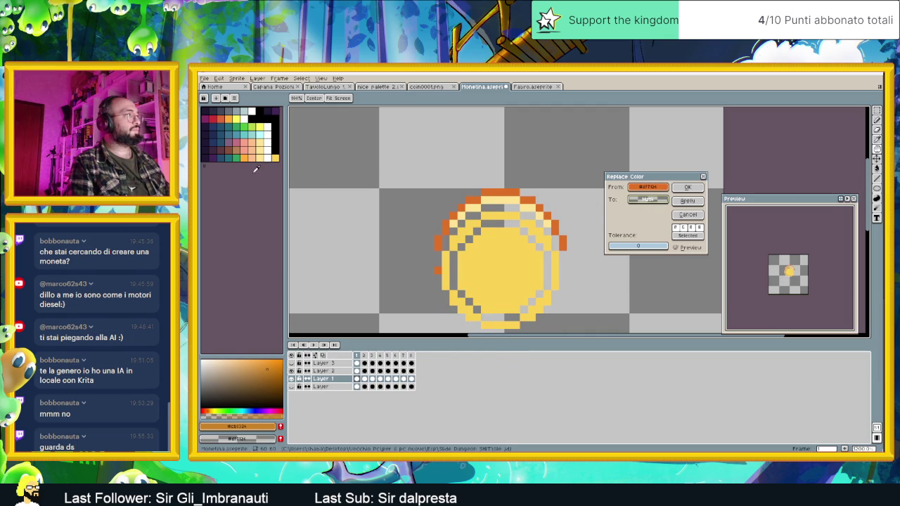
click(688, 214)
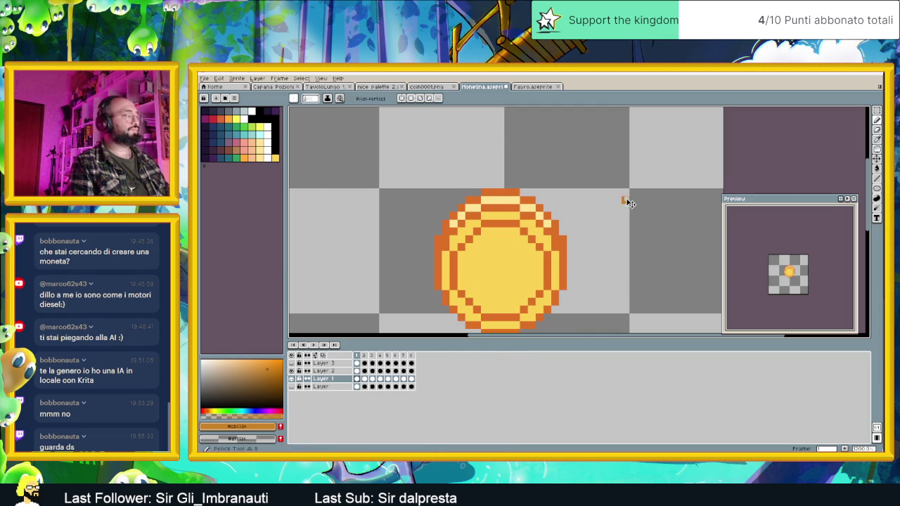
key(ctrl+y)
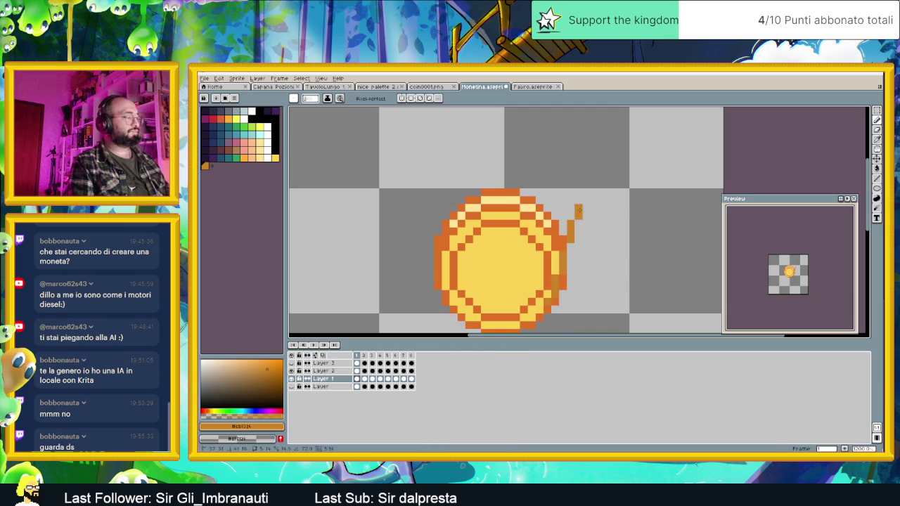
- Replace the coin's orange outline with the darker orange swatch, then return to Fabro
key(shift+r)
click(563, 225)
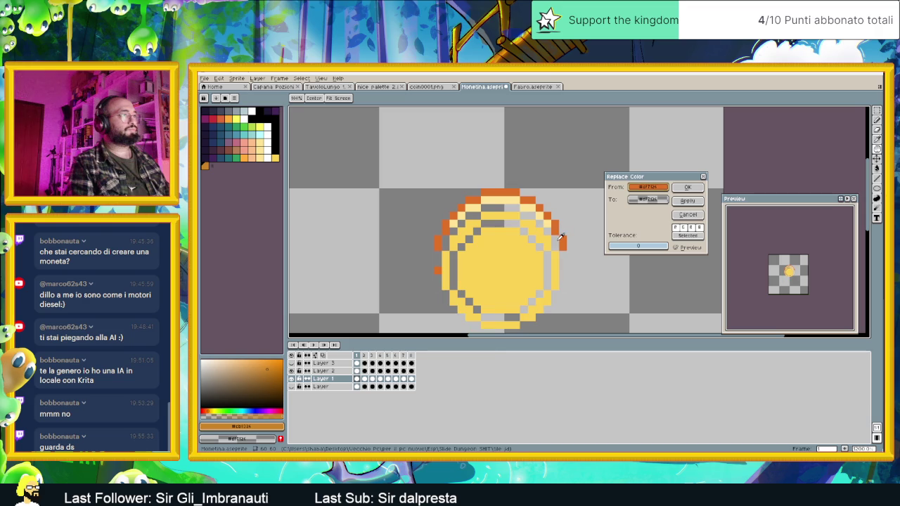
drag(643, 200, 295, 196)
drag(213, 167, 213, 167)
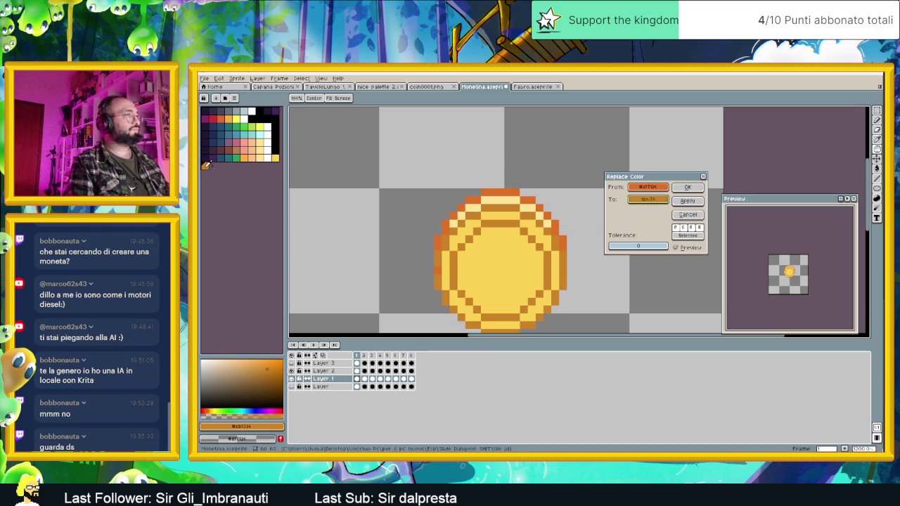
click(688, 187)
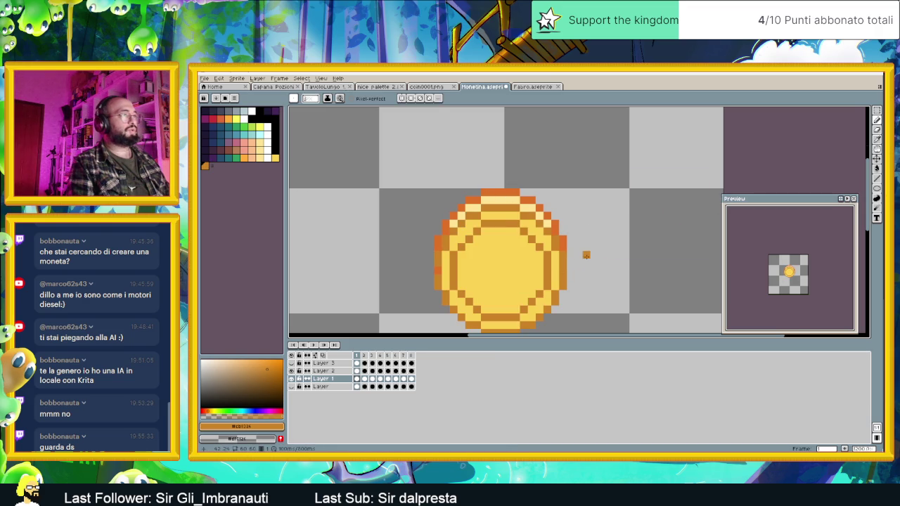
scroll(585, 256, down, 2)
scroll(590, 264, up, 1)
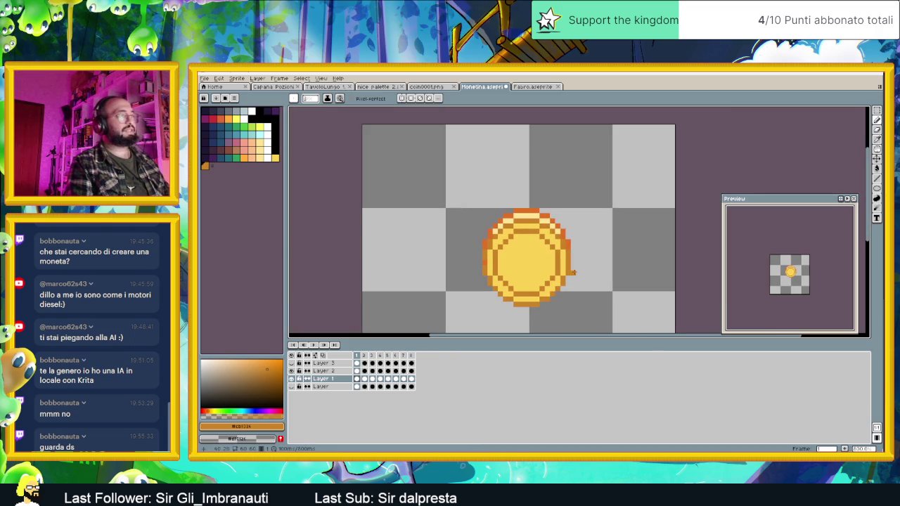
click(534, 86)
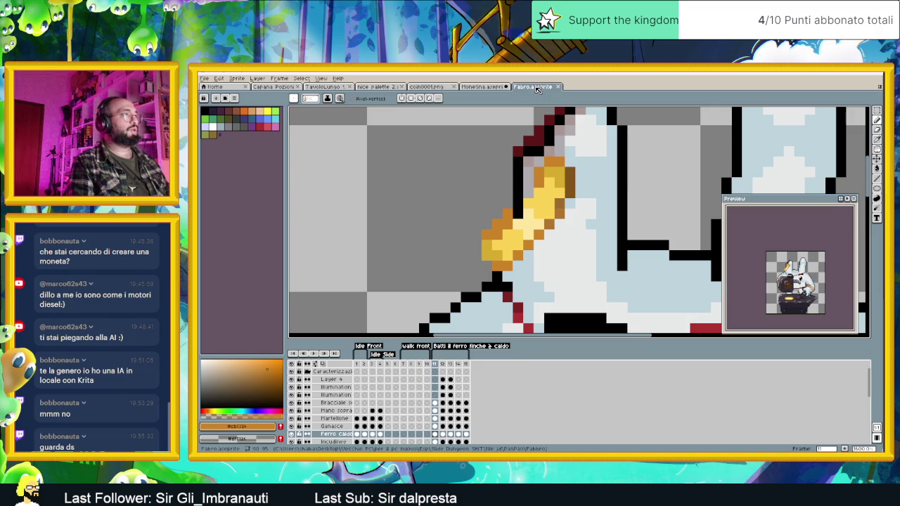
- Pick #dcb021 gold from Fabro, undo stray coin pixels, and select Layer 2
key(alt)
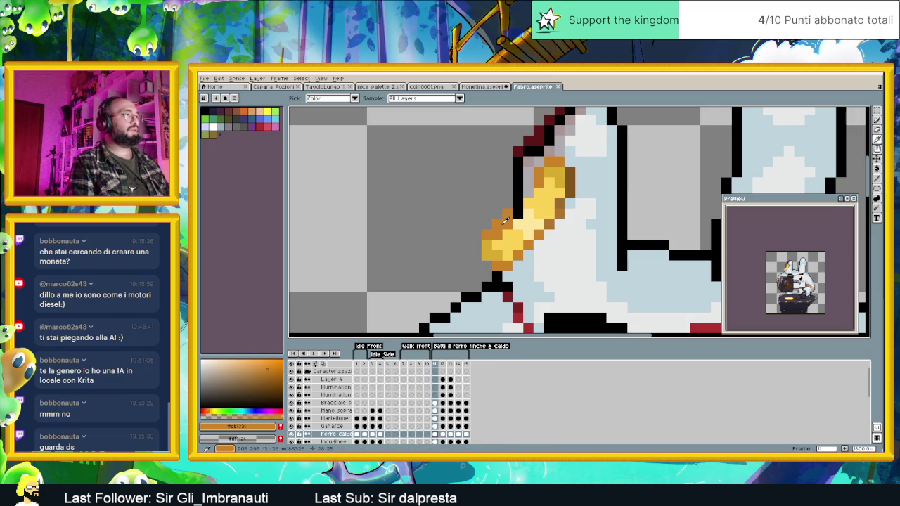
alt+click(539, 191)
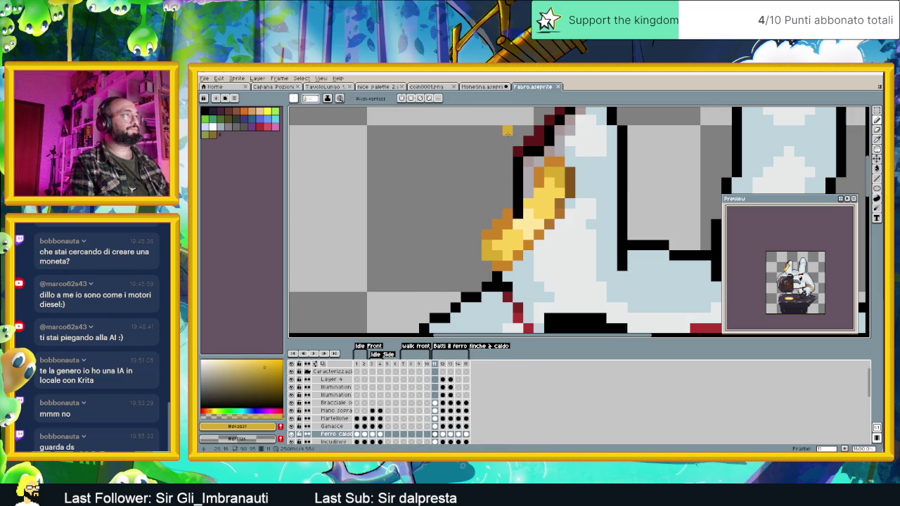
click(492, 86)
scroll(516, 236, up, 2)
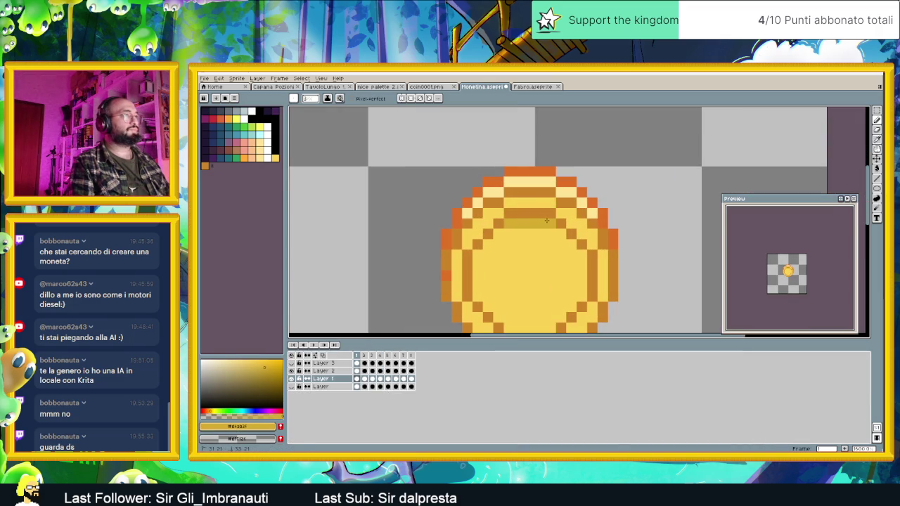
key(ctrl+z)
key(ctrl+z)
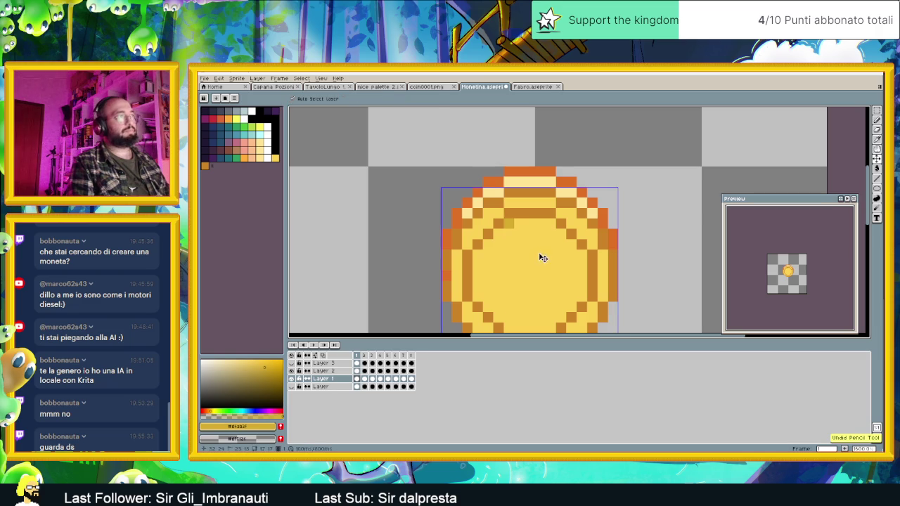
key(ctrl+z)
scroll(524, 254, down, 1)
scroll(520, 255, down, 1)
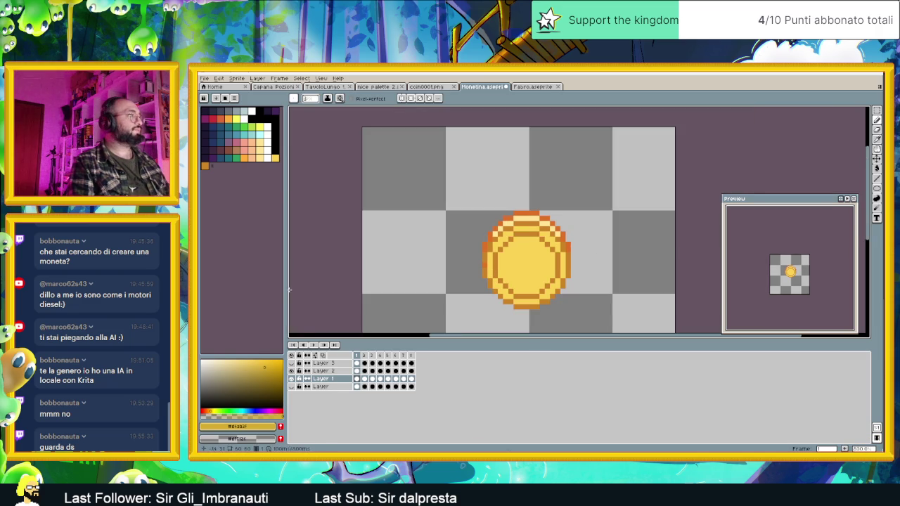
click(328, 363)
click(331, 370)
drag(556, 285, 551, 219)
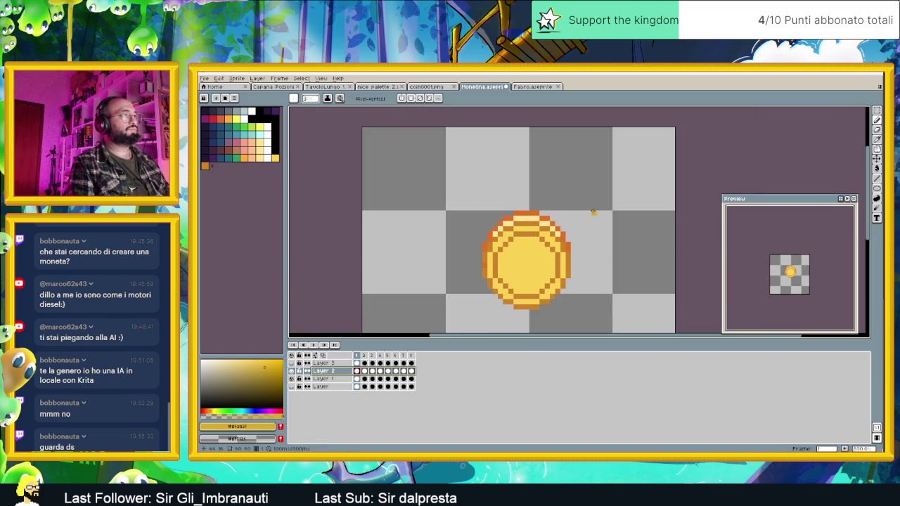
- Swap the coin rim's orange for the orange-brown swatch on Layer 2, then bring up Discord
key(shift+r)
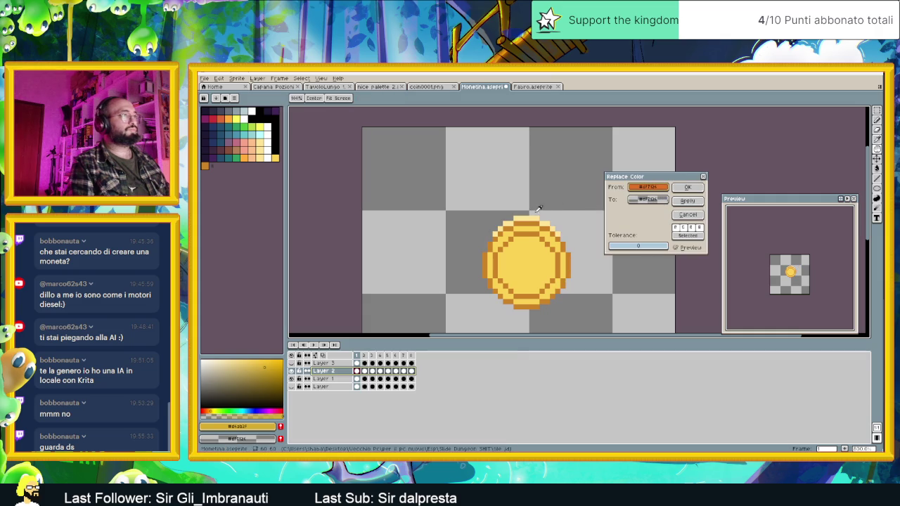
drag(638, 211, 210, 162)
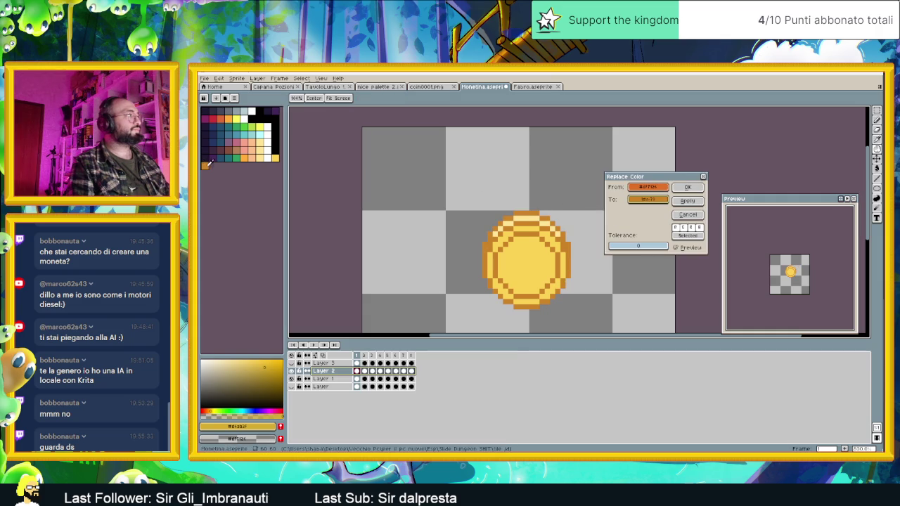
click(688, 187)
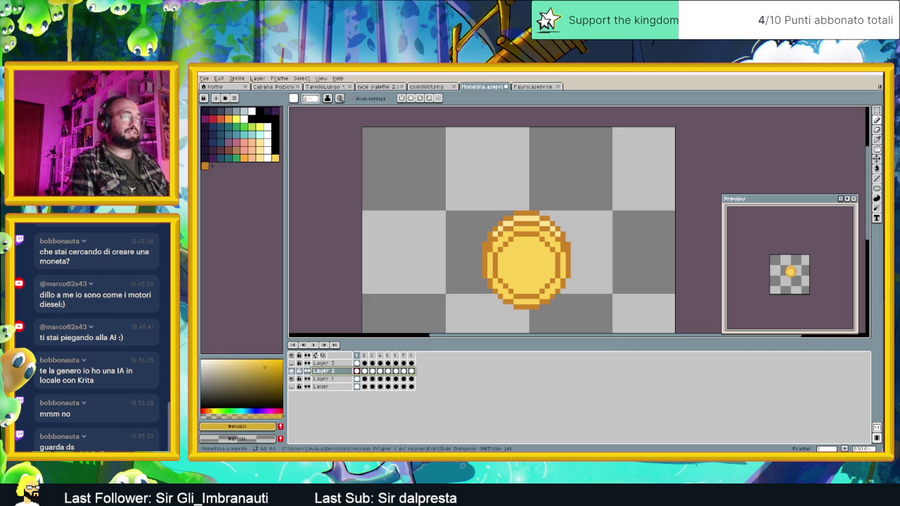
key(alt+Tab)
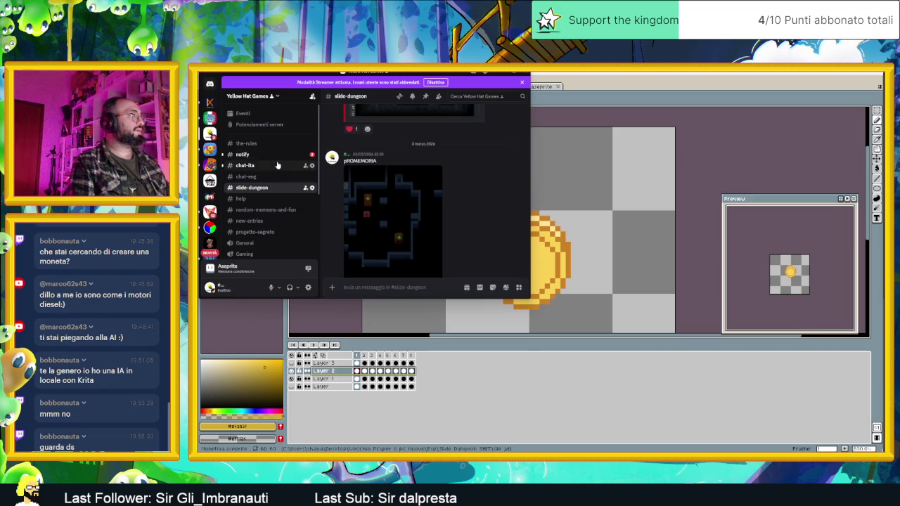
- Go to the chat-ita channel, enlarge the window, and view the first posted coin image
click(245, 166)
scroll(422, 239, down, 3)
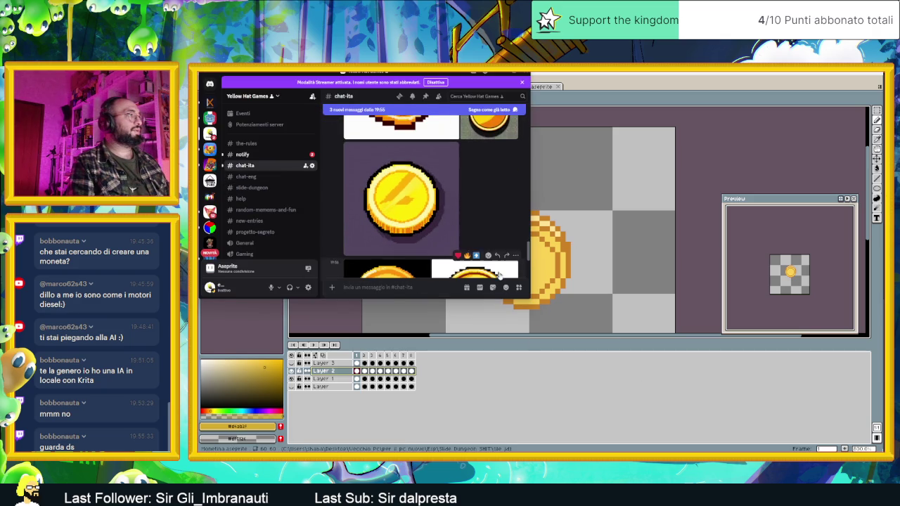
mouse_move(528, 298)
mouse_down()
mouse_move(642, 377)
mouse_move(771, 425)
mouse_up()
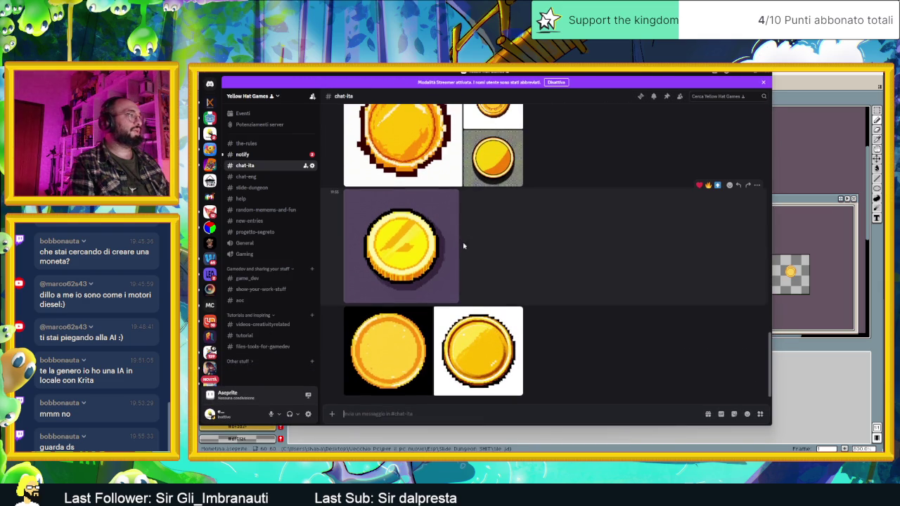
scroll(463, 245, up, 3)
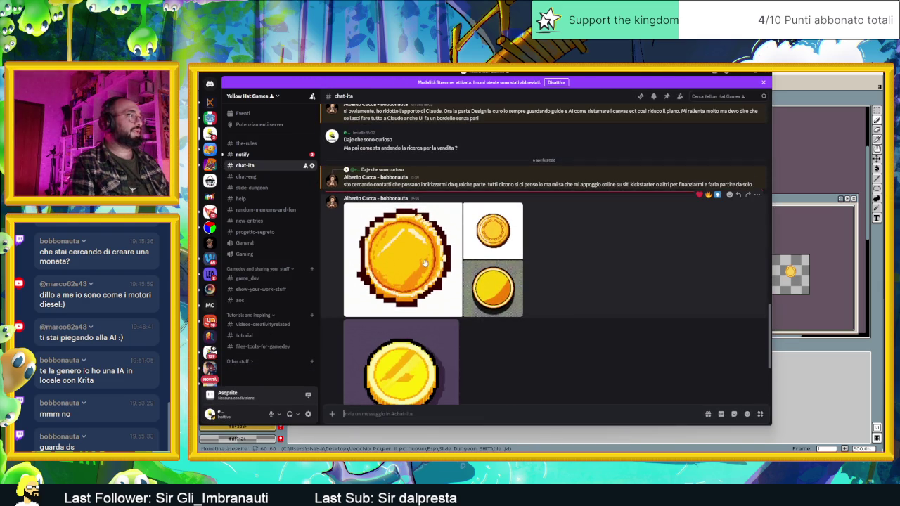
scroll(425, 262, down, 2)
scroll(420, 262, down, 2)
click(388, 364)
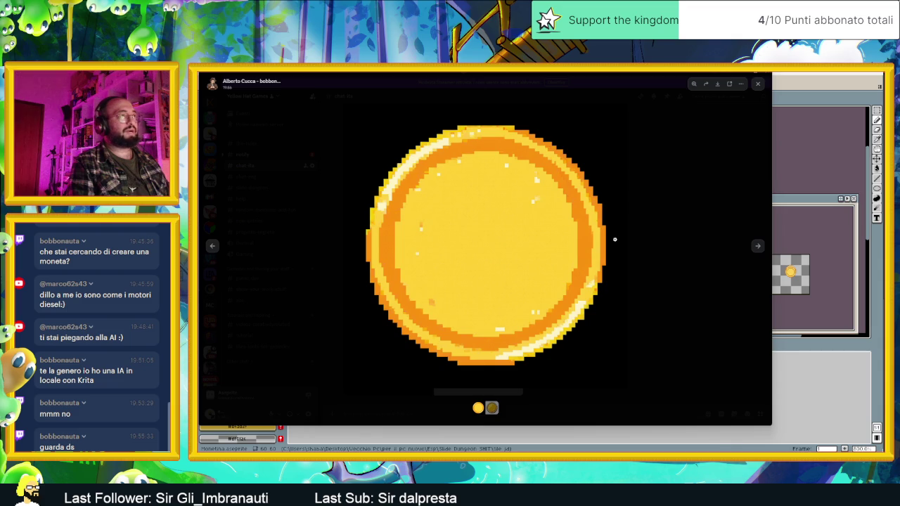
click(660, 248)
- Zoom into the glossy coin and the small coin reference images
click(506, 338)
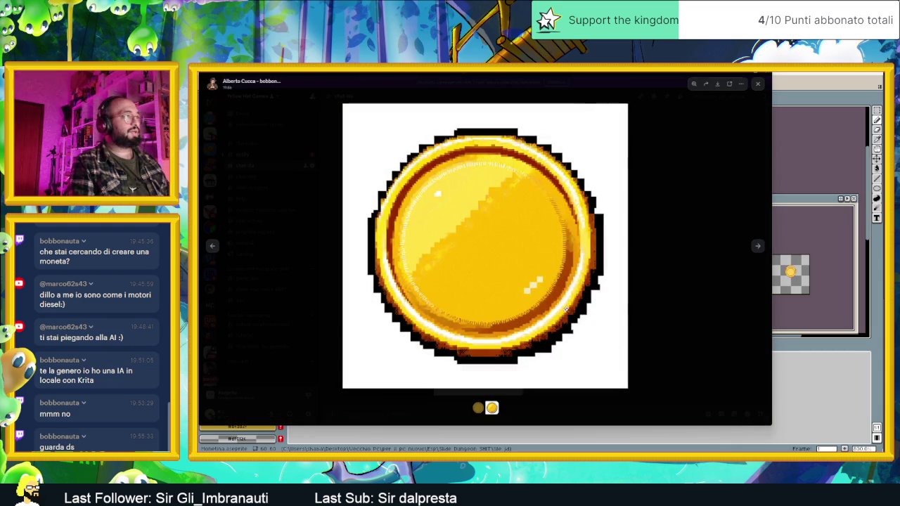
click(455, 209)
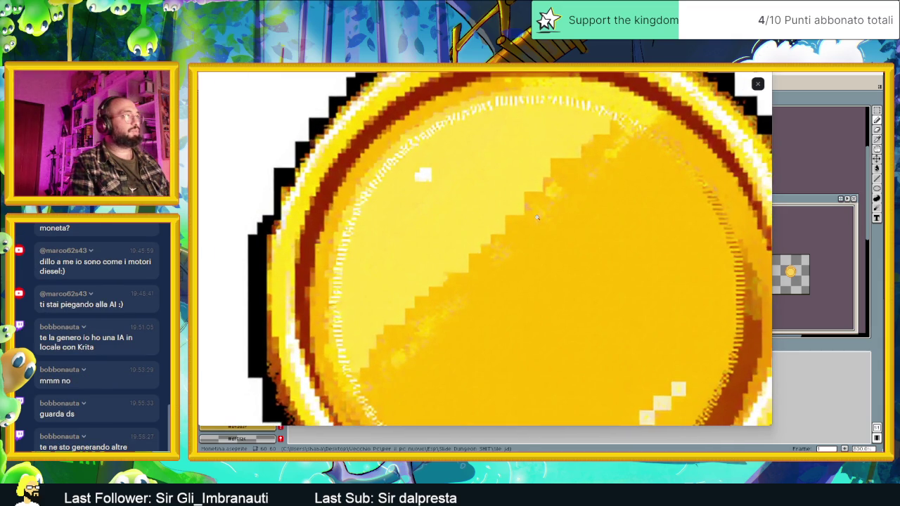
click(458, 207)
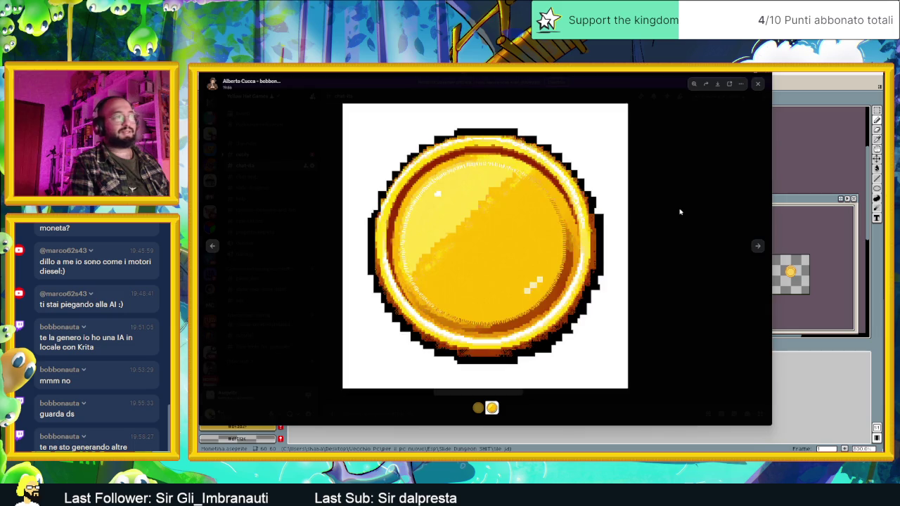
click(680, 211)
scroll(514, 225, up, 1)
scroll(492, 204, up, 2)
click(490, 202)
click(536, 217)
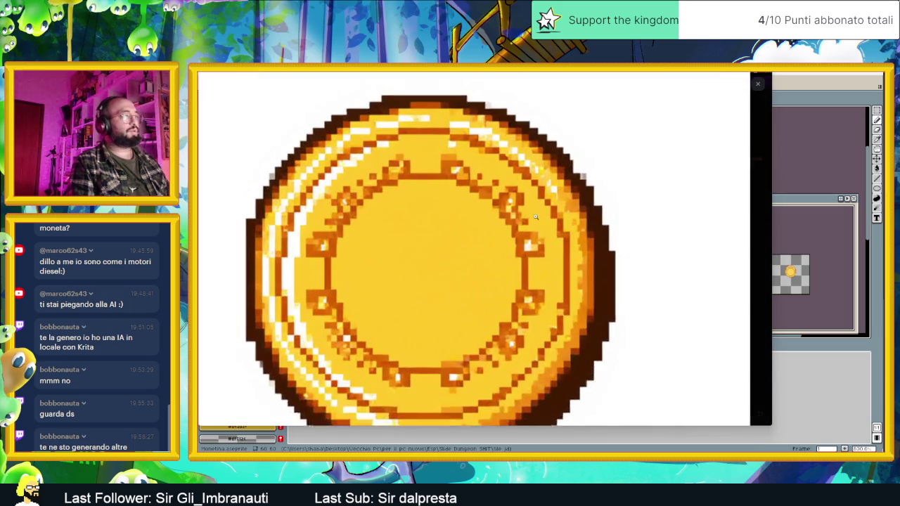
click(669, 209)
click(668, 209)
- Inspect two more coin images' shading up close, then minimise Discord
click(492, 248)
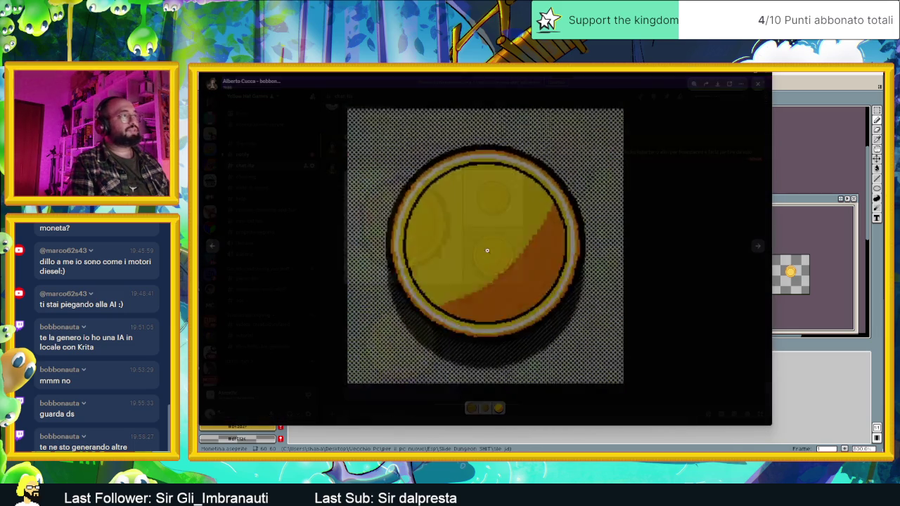
click(633, 211)
click(665, 211)
click(665, 211)
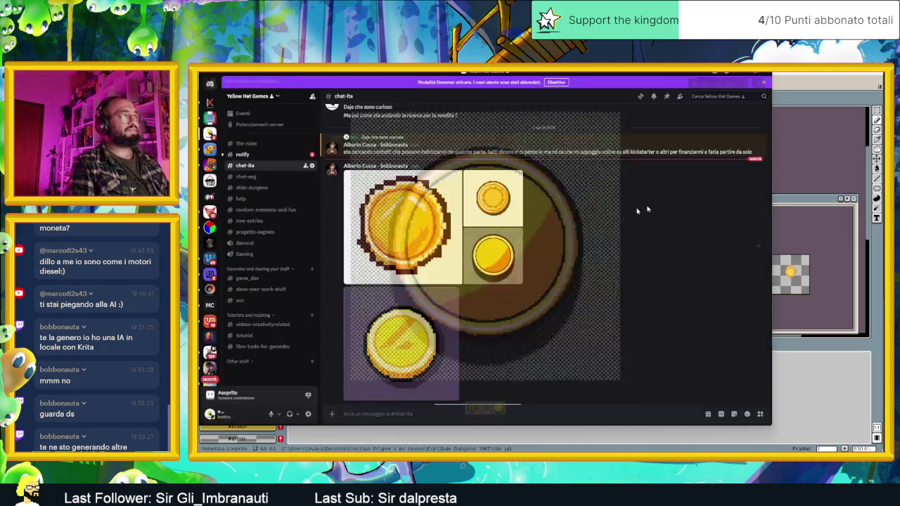
click(485, 214)
click(534, 208)
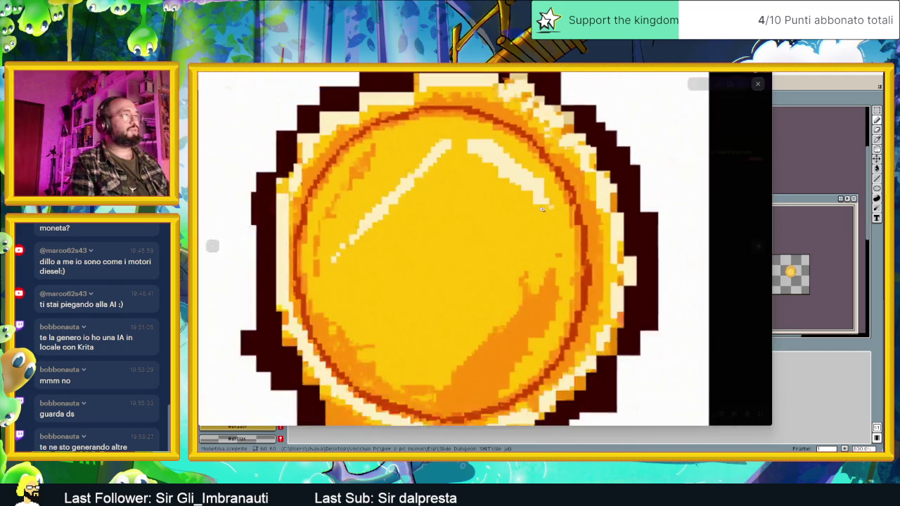
click(538, 206)
click(735, 84)
click(743, 76)
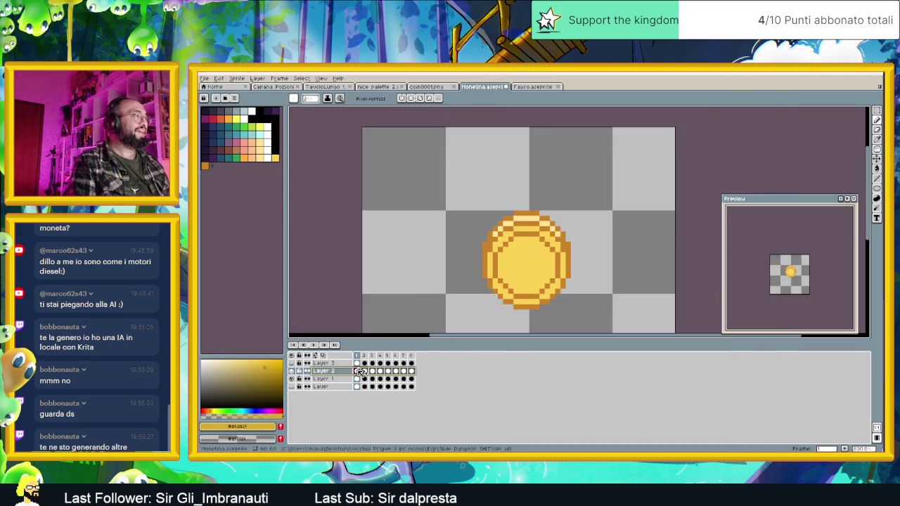
- Toggle Layer 2's visibility and flip between the Fabro and coin sprites
click(291, 372)
click(292, 371)
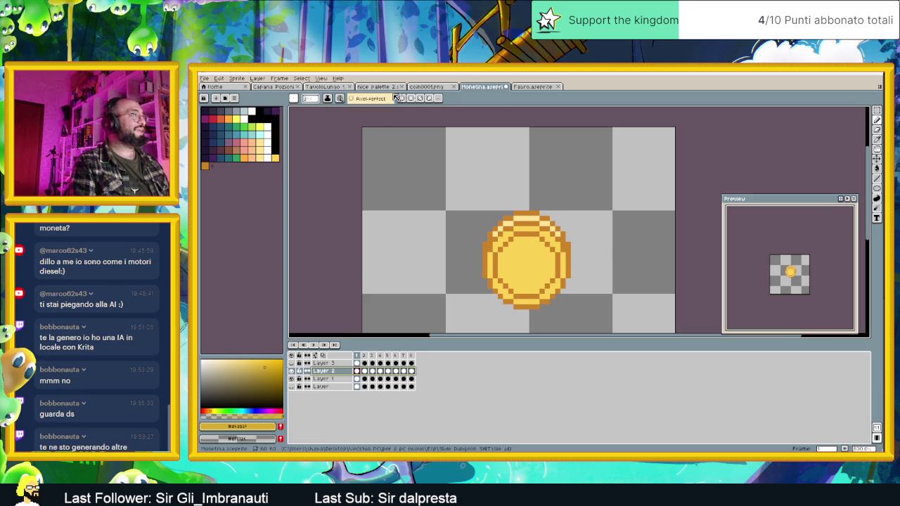
click(534, 87)
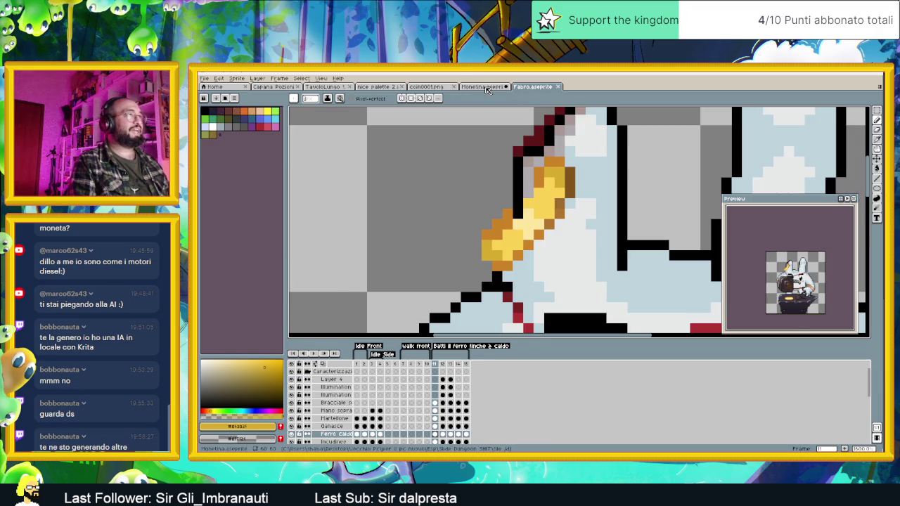
click(482, 87)
scroll(582, 291, down, 2)
scroll(582, 291, down, 2)
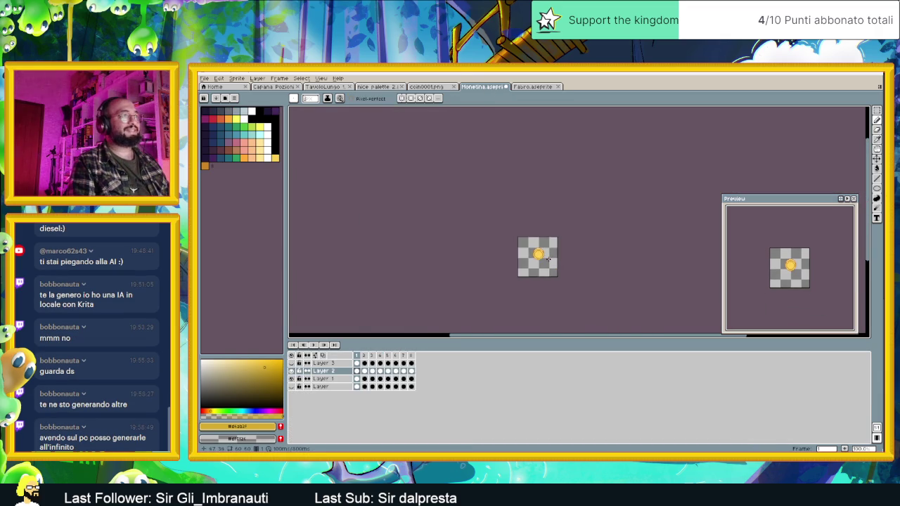
scroll(556, 270, up, 3)
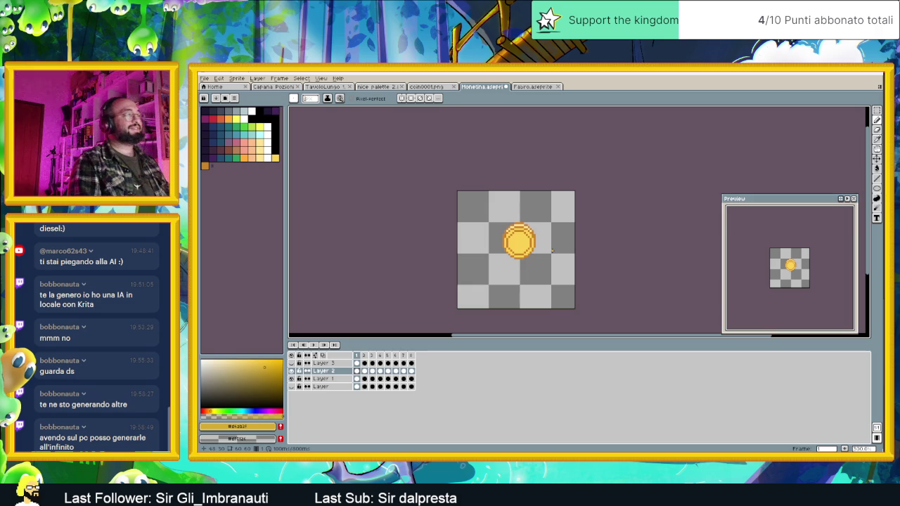
scroll(518, 241, up, 1)
scroll(512, 247, up, 1)
scroll(506, 256, up, 1)
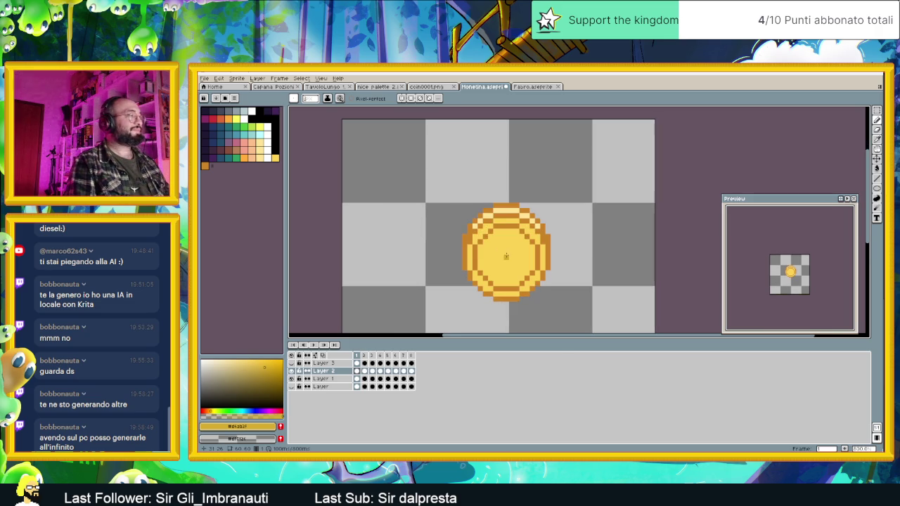
- Alternate between Fabro and Monetina, sampling an orange gold from the blacksmith's tool
click(534, 86)
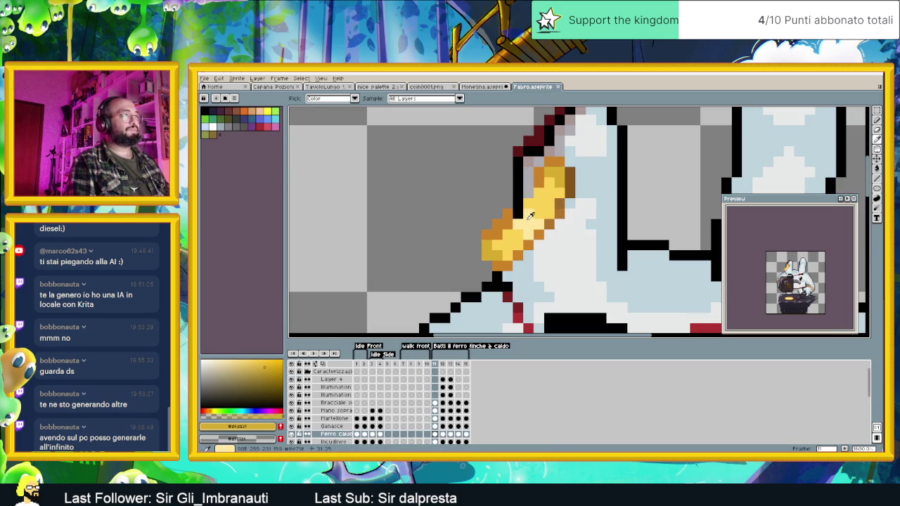
key(ctrl+shift+Tab)
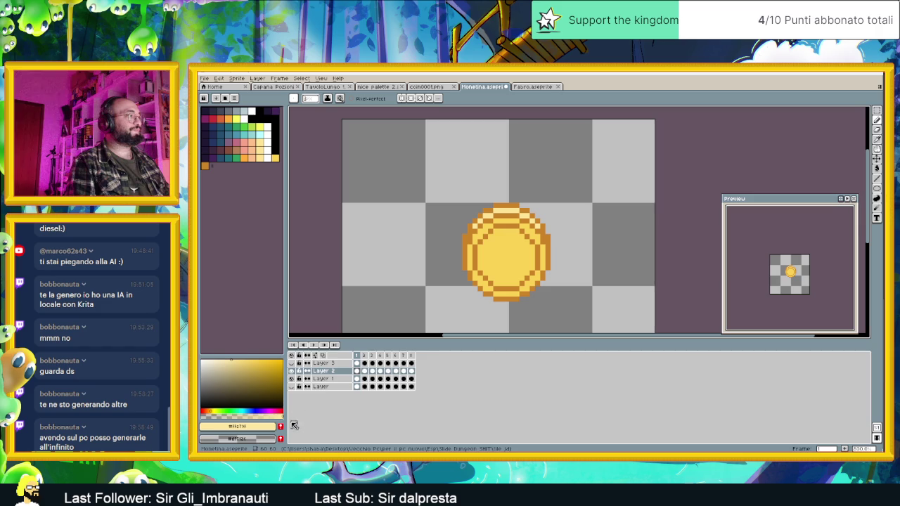
key(ctrl+Tab)
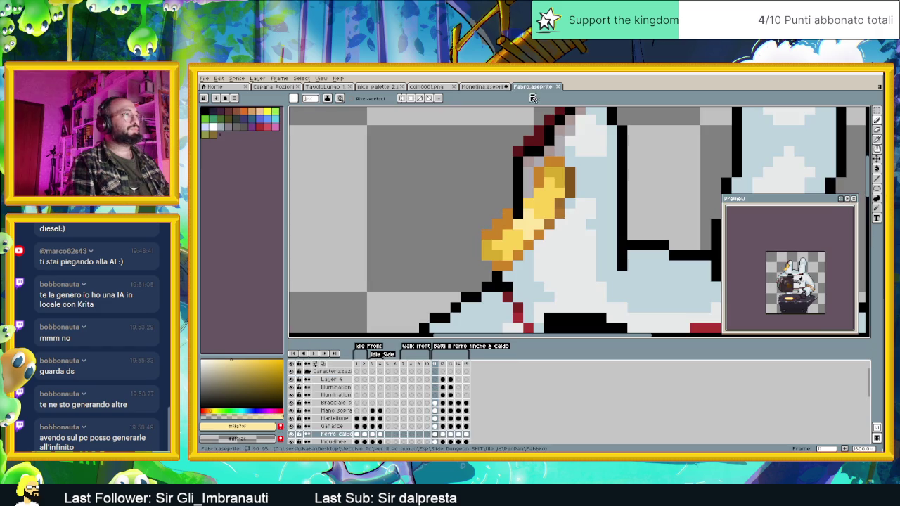
key(ctrl+shift+Tab)
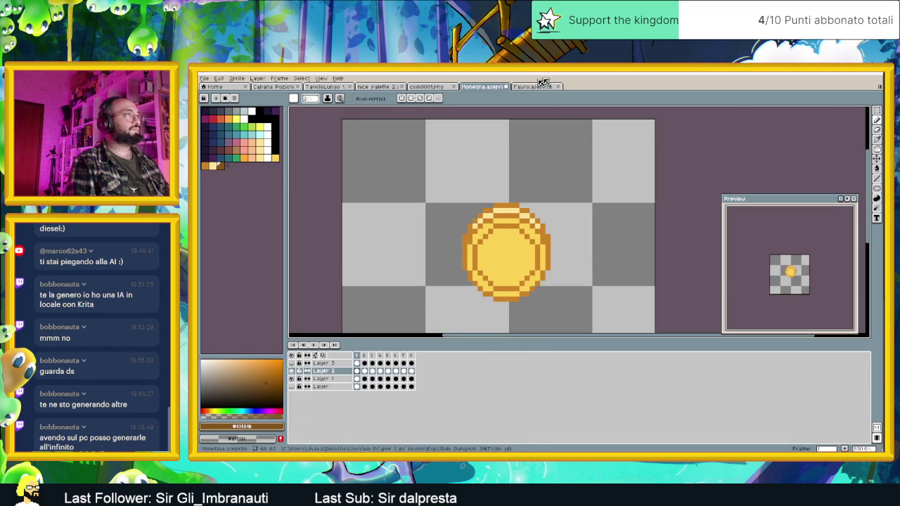
key(ctrl+Tab)
alt+click(560, 211)
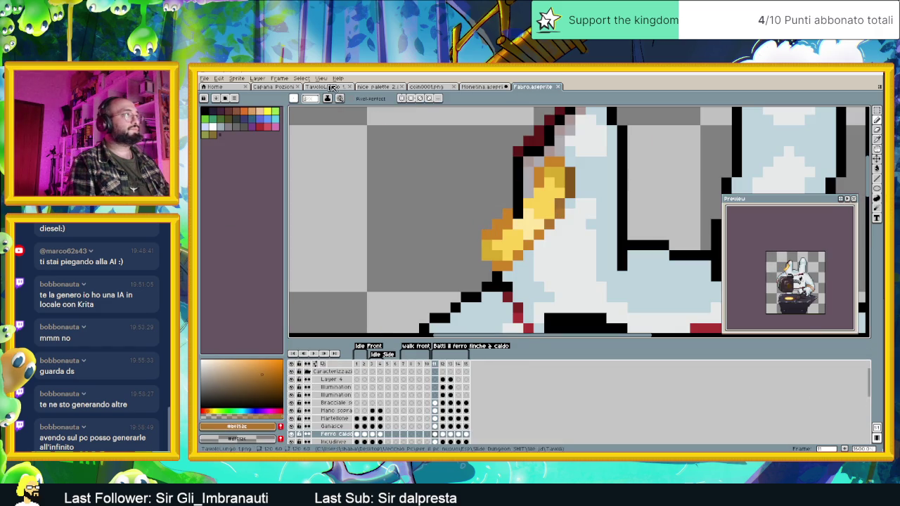
key(ctrl+shift+Tab)
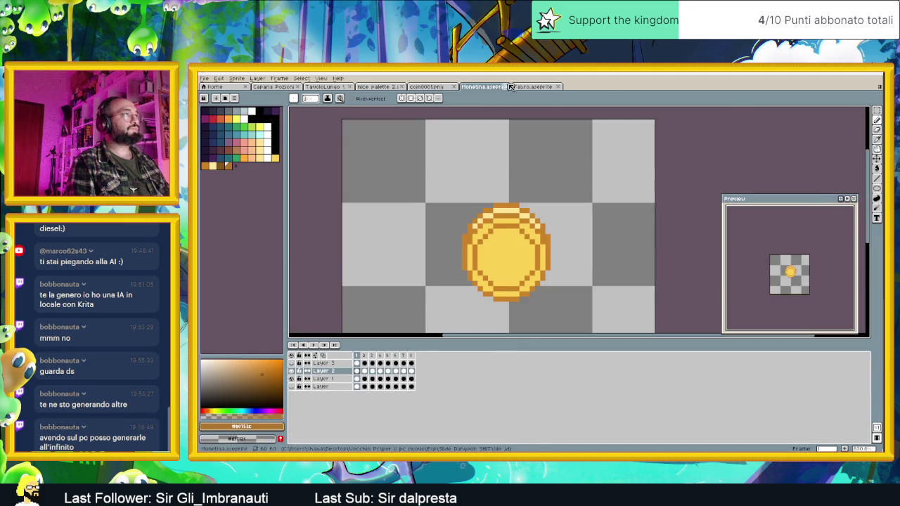
- Revisit Fabro with the colour picker ready, then return to Monetina and centre the coin
click(531, 87)
key(alt)
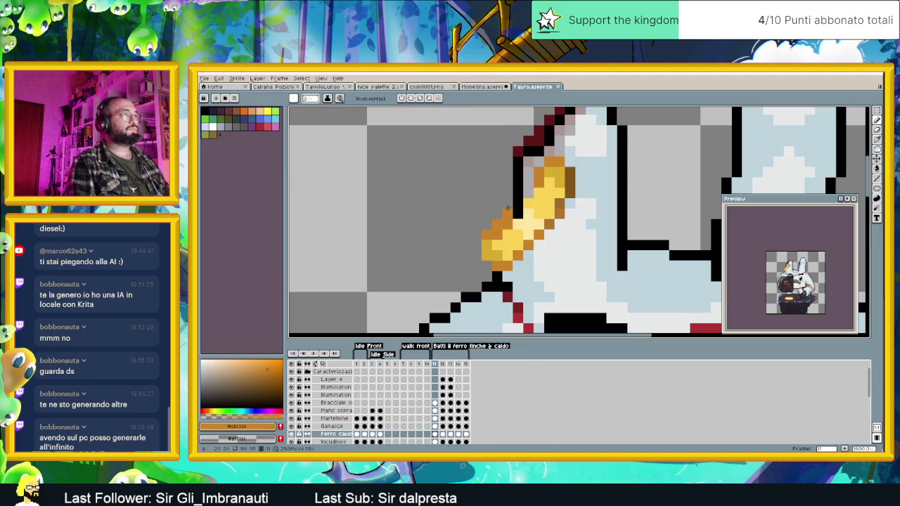
key(ctrl+shift+Tab)
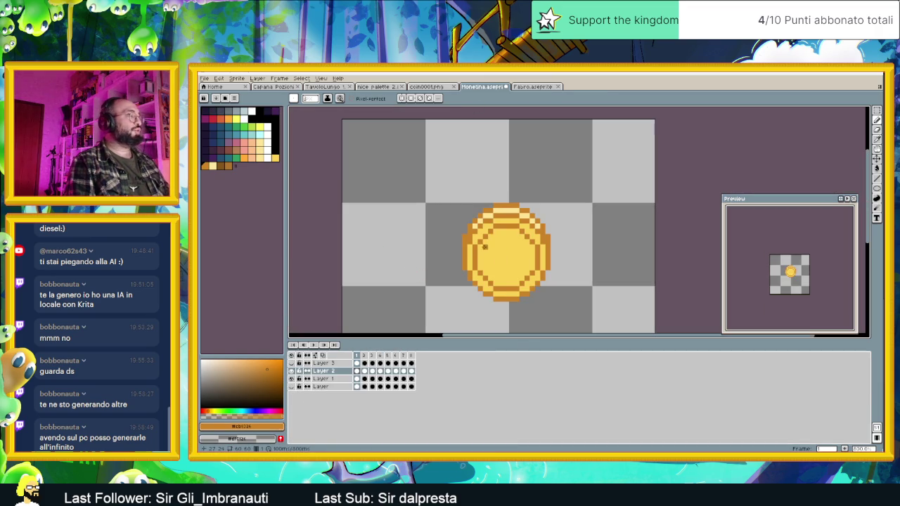
click(532, 86)
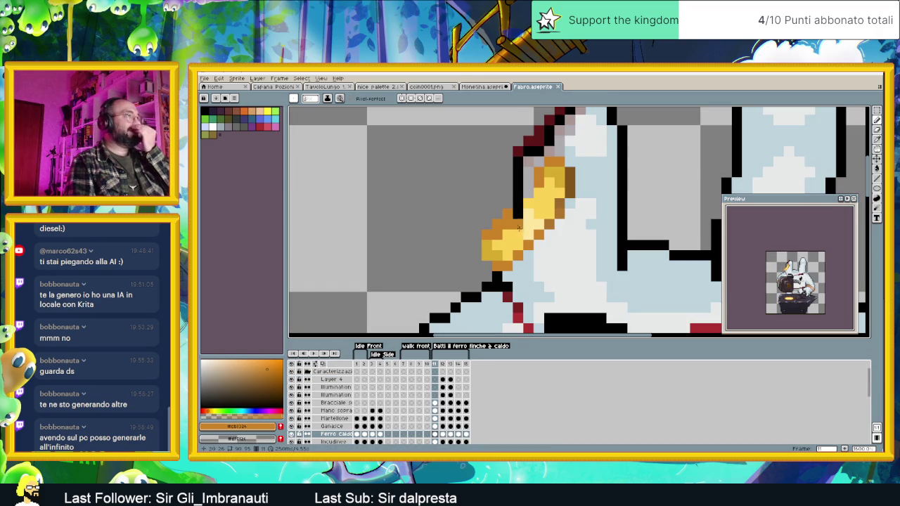
key(i)
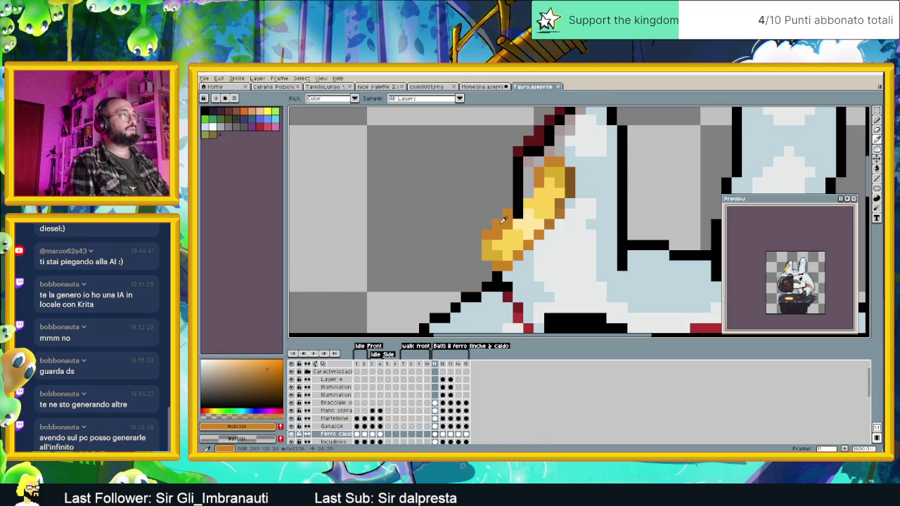
key(ctrl+shift+Tab)
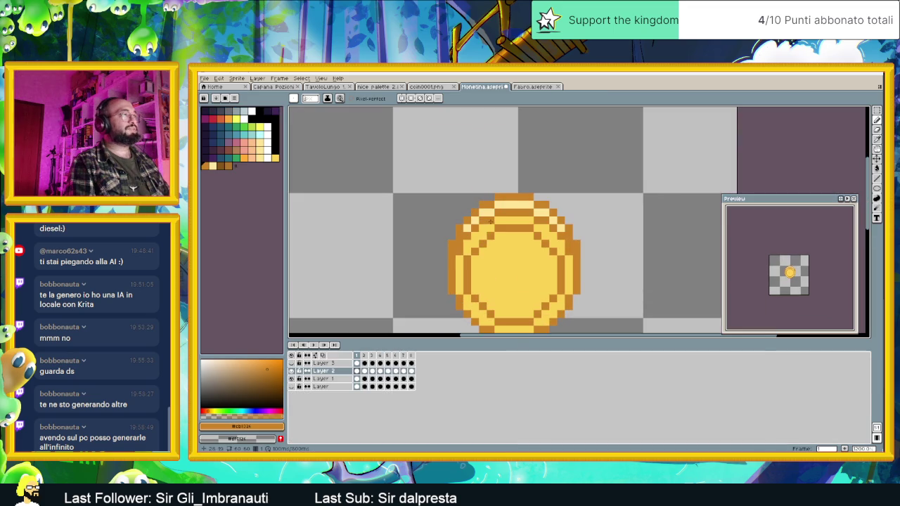
drag(498, 290, 490, 270)
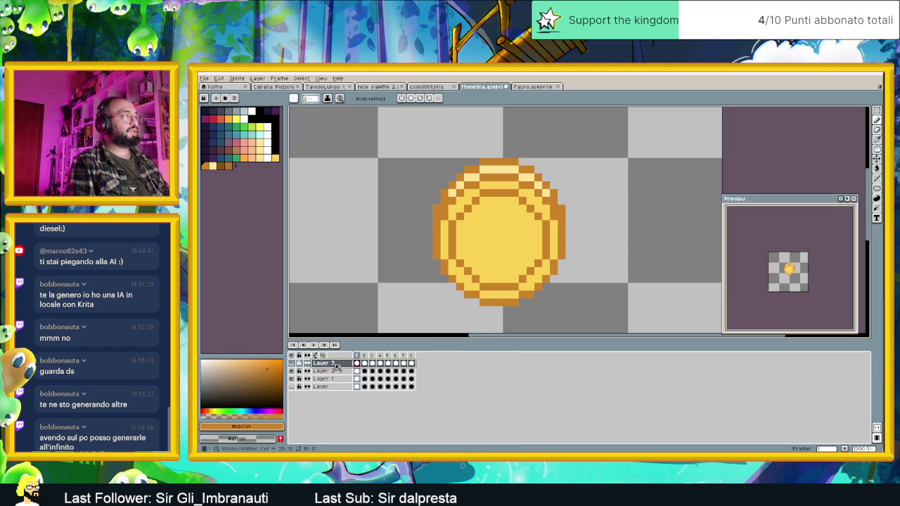
right_click(330, 371)
- Add Layer 4 and paint Fabro's sampled gold along the coin's upper interior and right edge
click(405, 388)
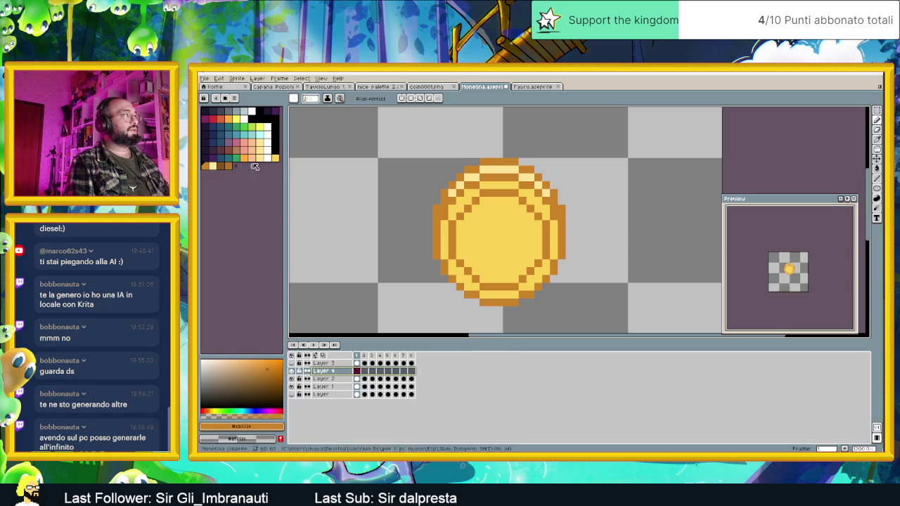
click(538, 86)
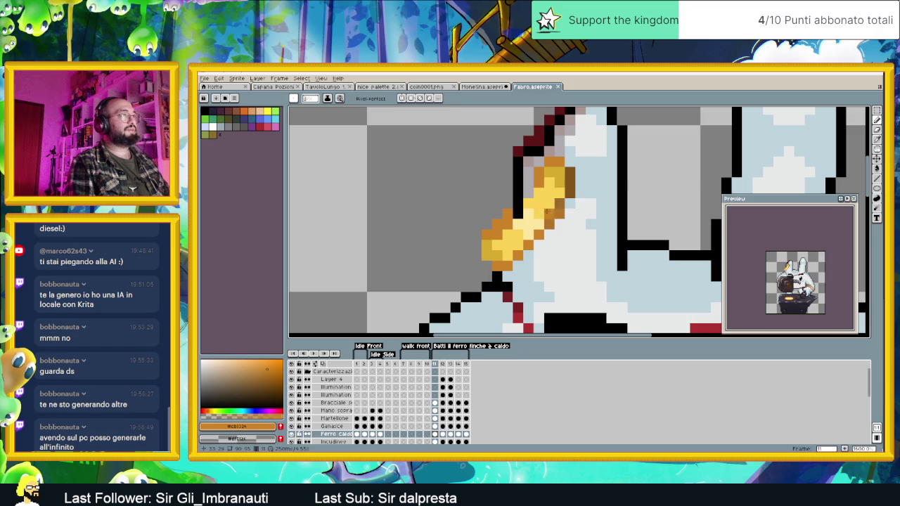
alt+click(557, 175)
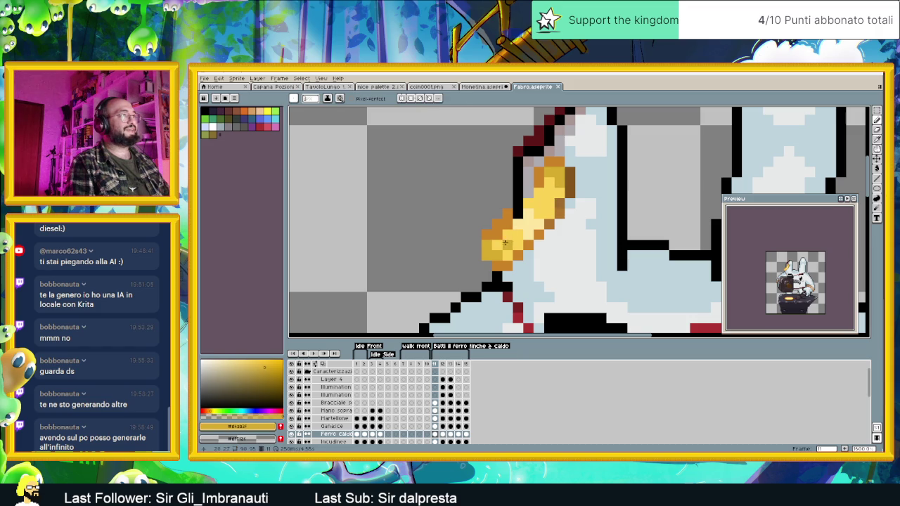
key(ctrl+shift+Tab)
scroll(492, 206, up, 2)
mouse_move(495, 197)
mouse_down()
mouse_move(422, 244)
mouse_move(422, 310)
mouse_up()
scroll(514, 291, down, 1)
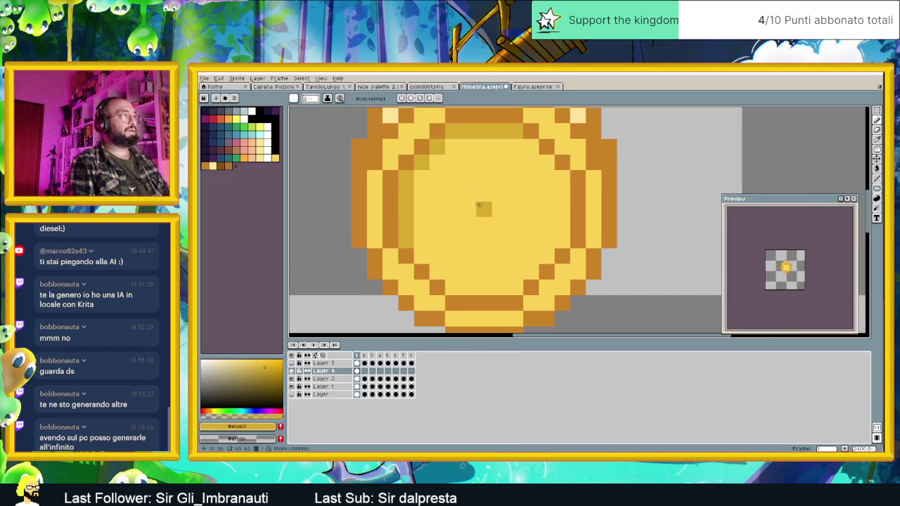
scroll(438, 184, down, 1)
mouse_move(491, 208)
mouse_down()
mouse_move(532, 210)
mouse_move(532, 238)
mouse_move(488, 274)
mouse_up()
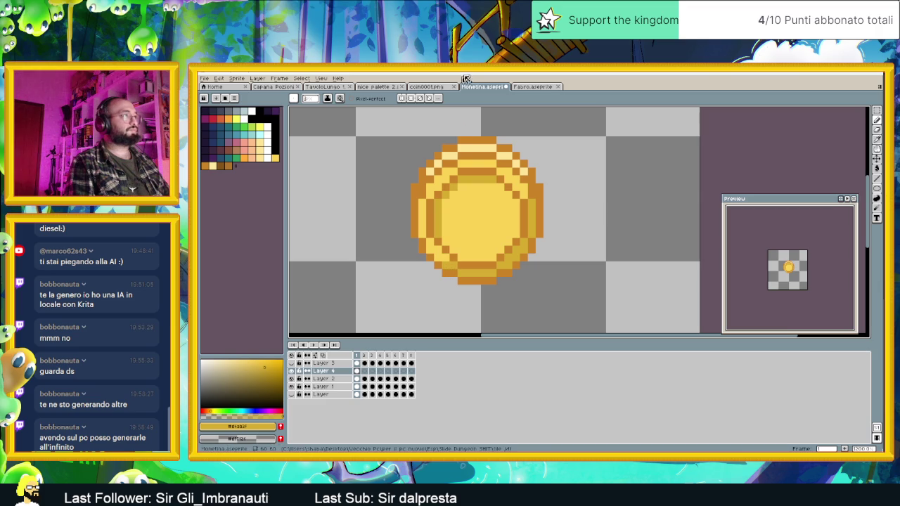
- Compare colours against the Fabro sprite, then zoom around the Monetina coin
click(524, 87)
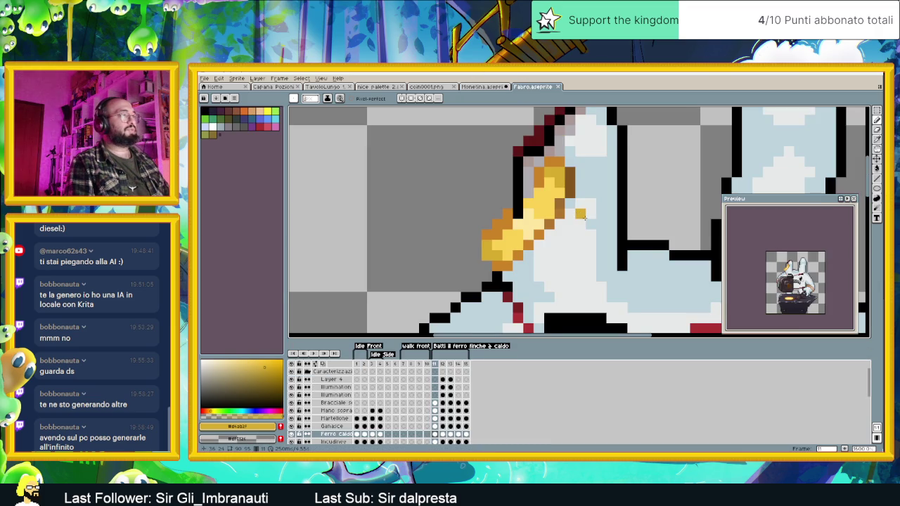
scroll(573, 223, down, 2)
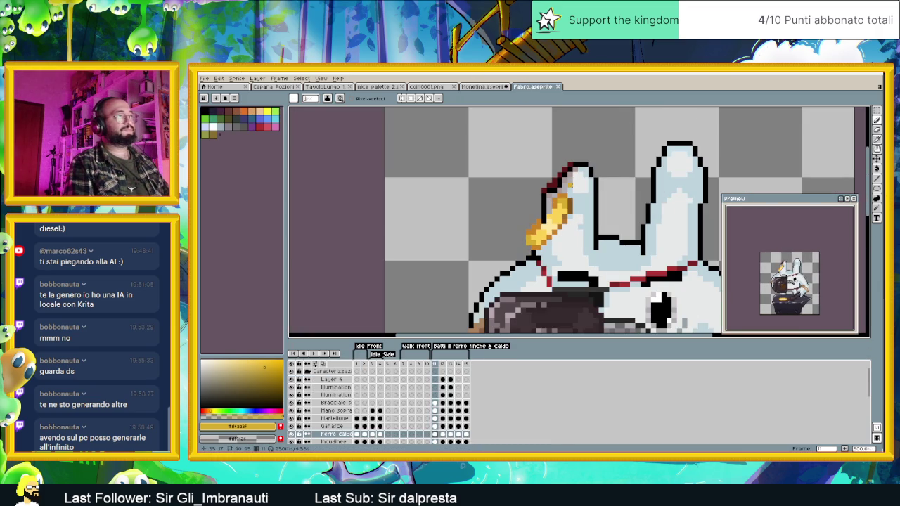
key(ctrl+shift+Tab)
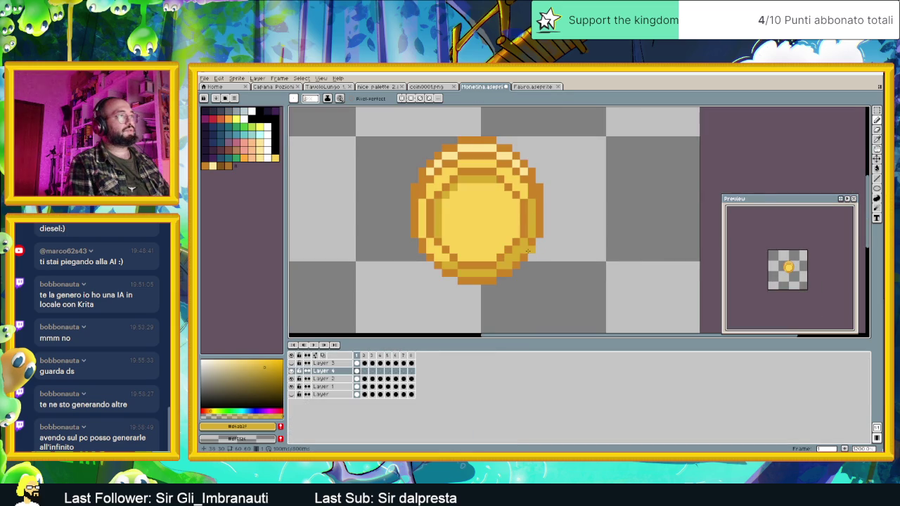
scroll(528, 250, down, 3)
scroll(527, 250, up, 1)
scroll(528, 250, down, 1)
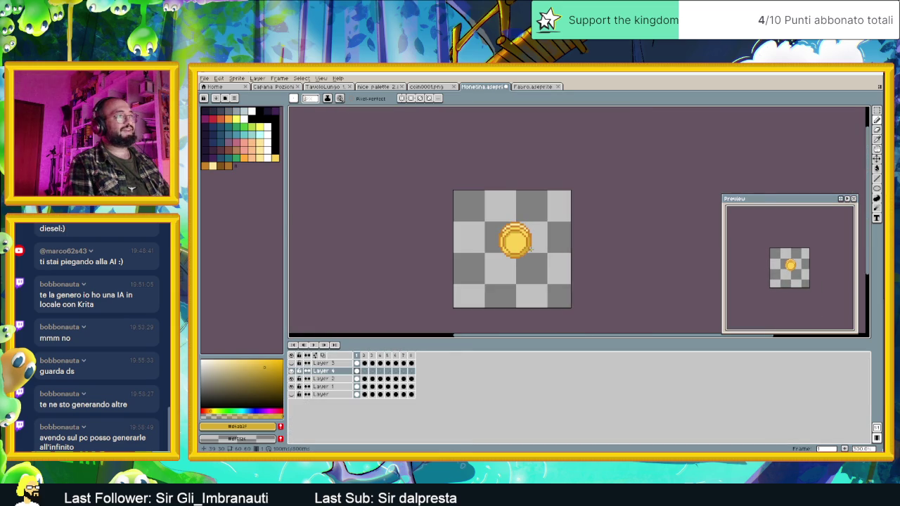
scroll(524, 255, up, 3)
scroll(523, 255, up, 3)
scroll(523, 169, down, 1)
scroll(563, 197, up, 1)
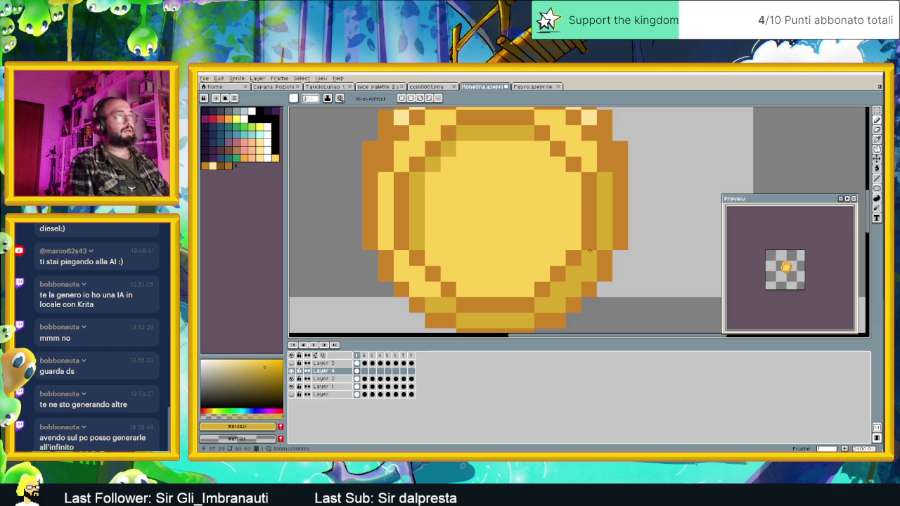
scroll(594, 211, down, 2)
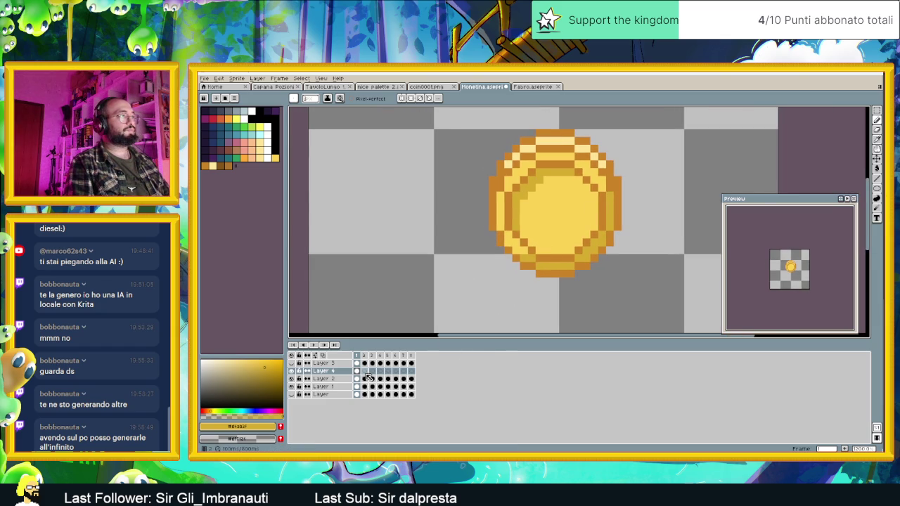
- Select frame 2 cels on Layers 4, 3 and 2, checking Layers 2 and 1 by hiding them
click(365, 372)
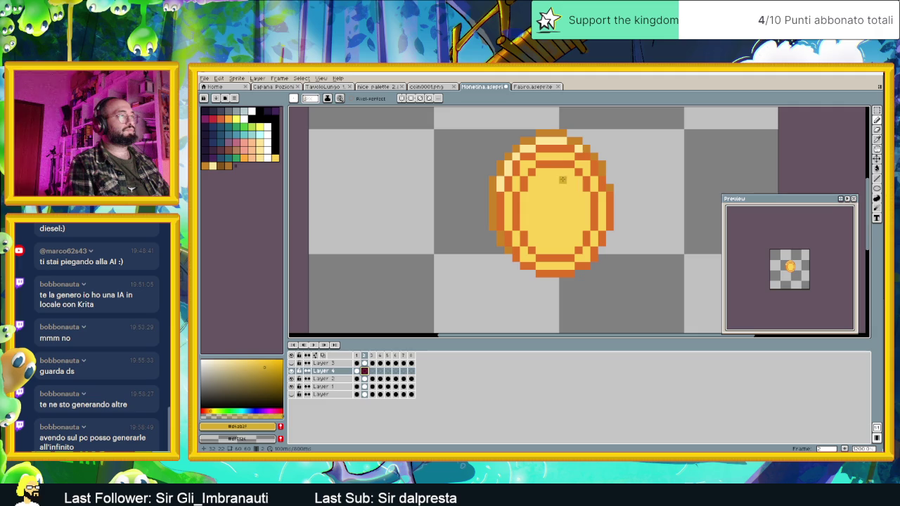
click(336, 364)
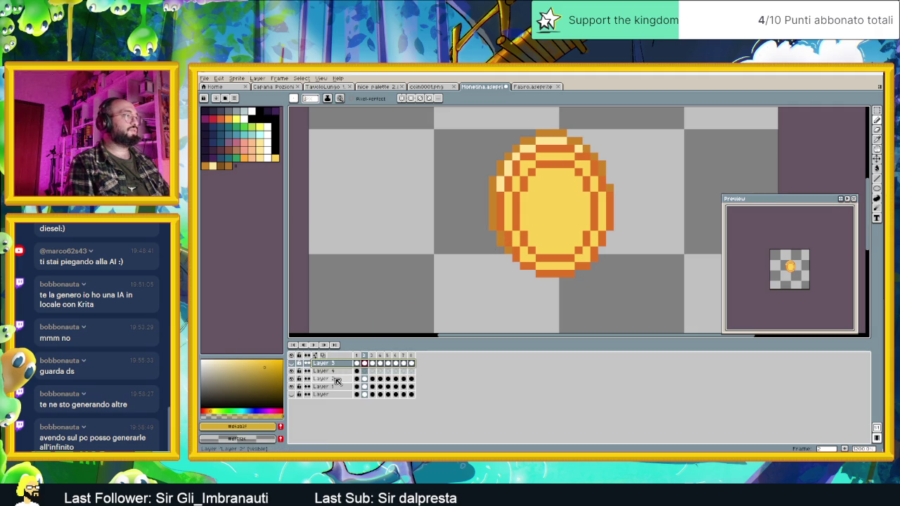
click(336, 380)
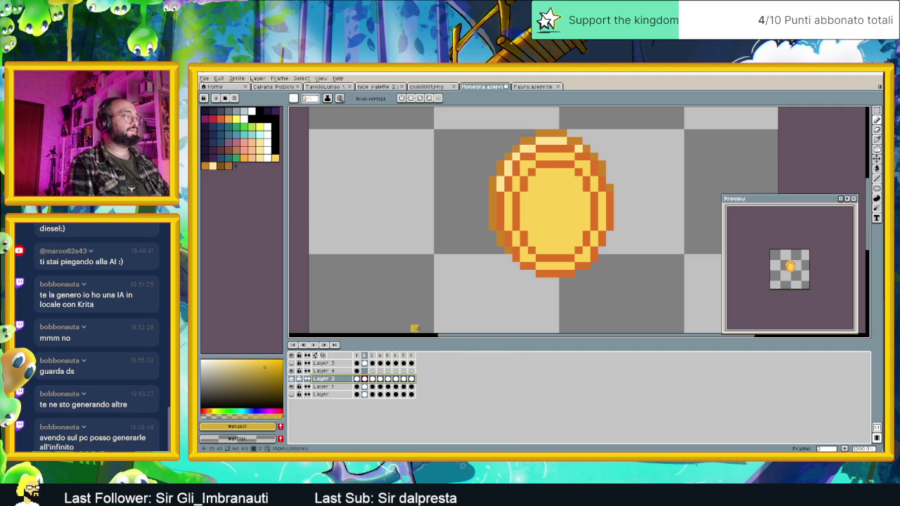
click(291, 380)
click(292, 379)
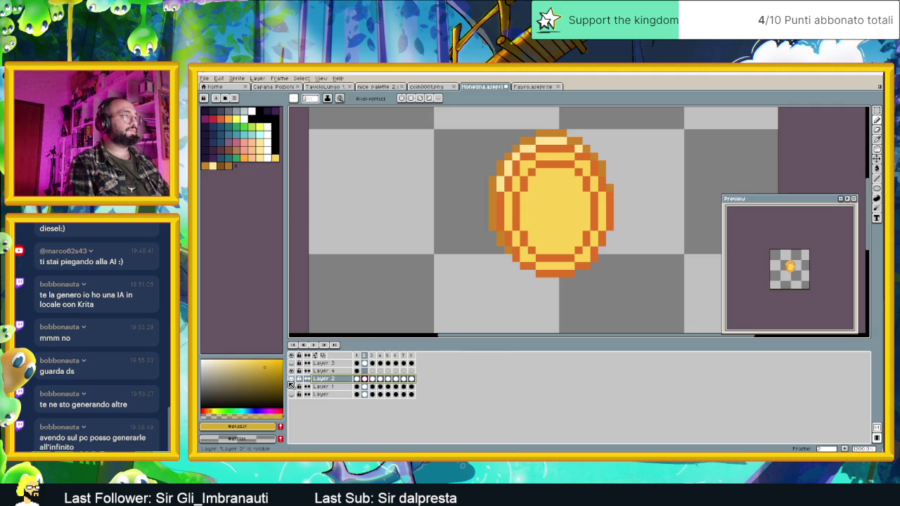
click(291, 387)
click(291, 388)
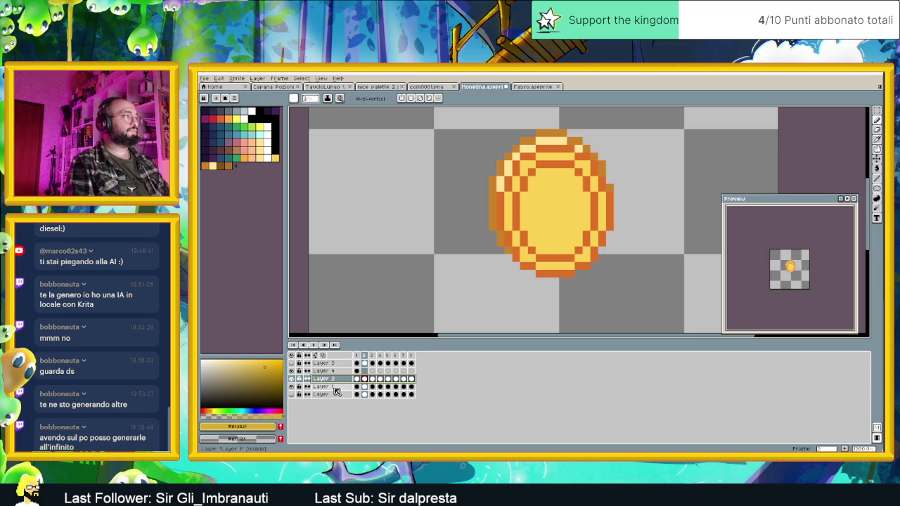
- On Layer 1 frame 2, replace the orange outline colour with a brown gold
click(336, 387)
click(356, 388)
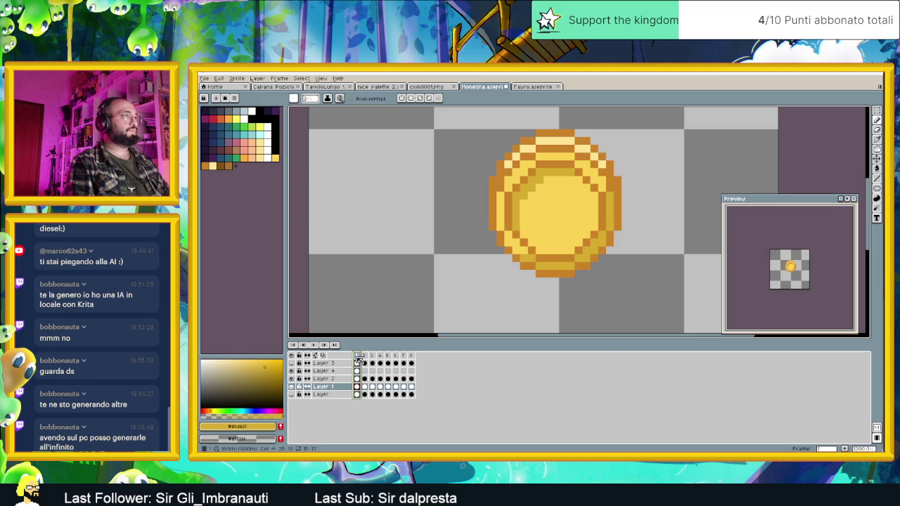
click(365, 356)
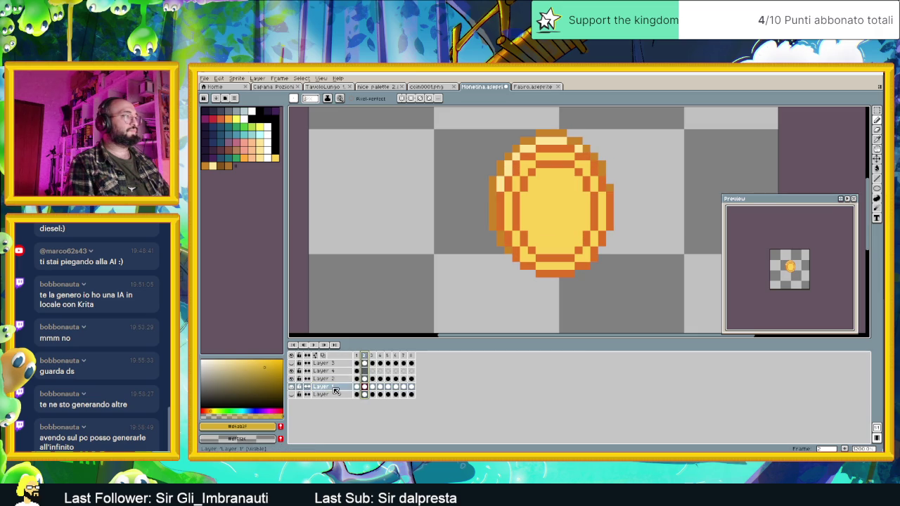
key(shift+r)
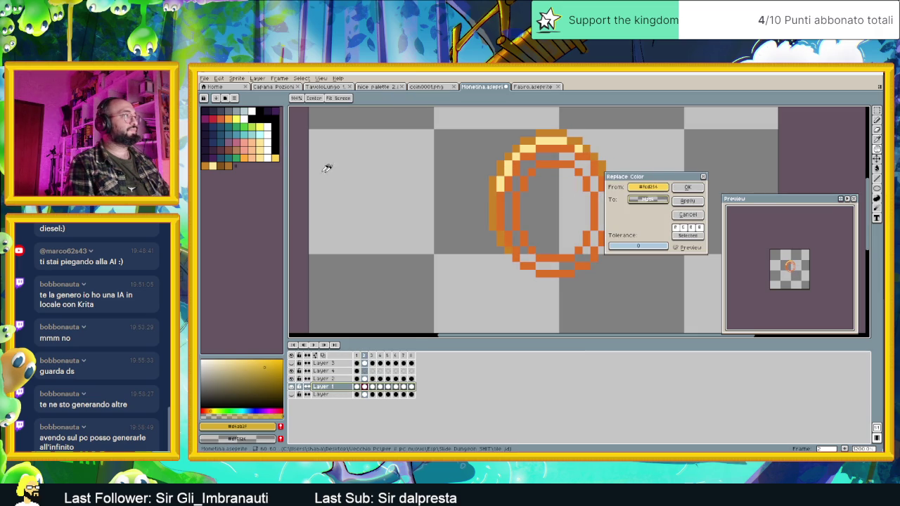
click(275, 156)
click(687, 202)
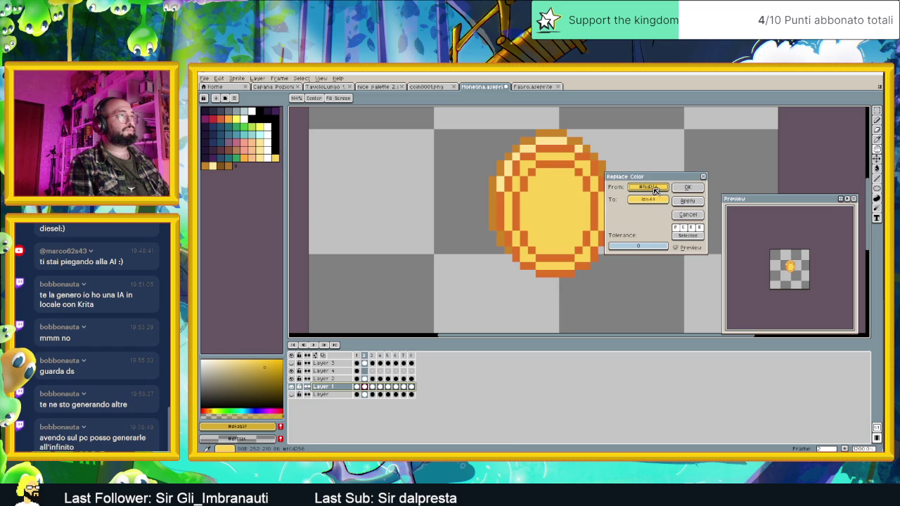
click(568, 161)
click(380, 184)
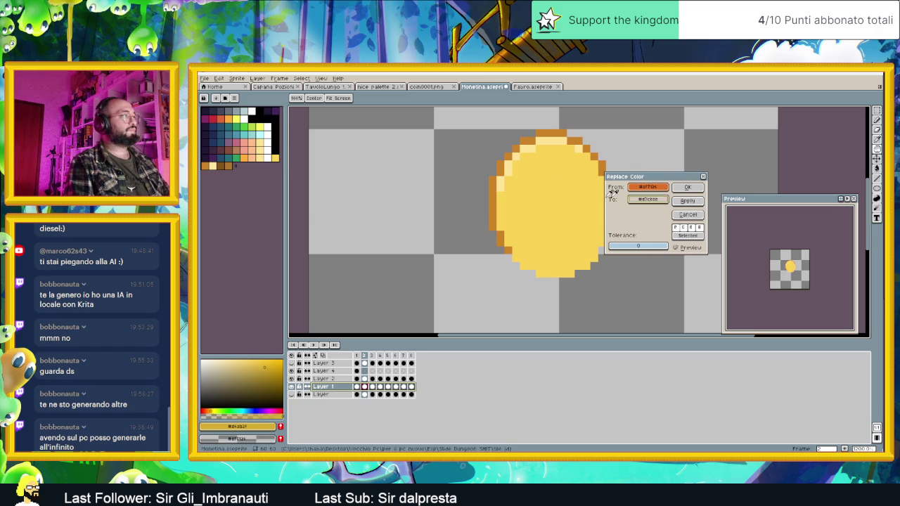
click(212, 165)
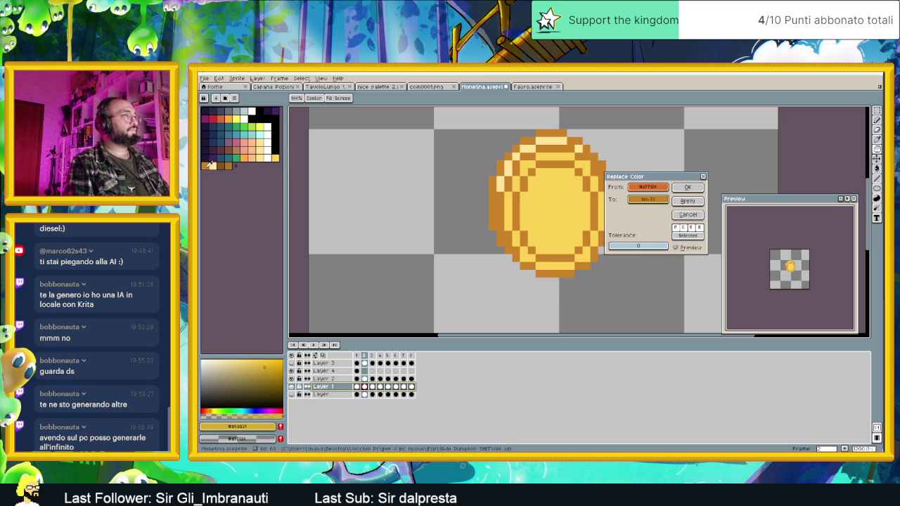
click(688, 188)
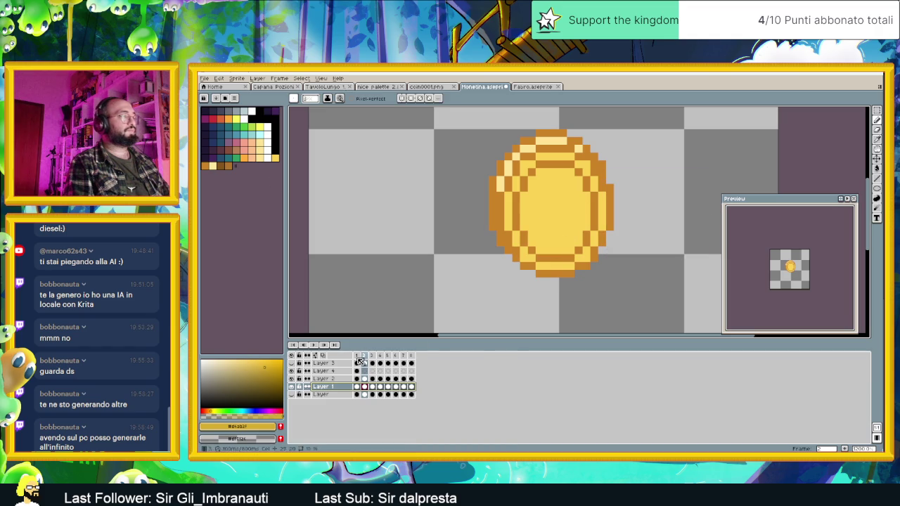
click(373, 355)
- Step through the frames, play the rotation, then select Layer 4's frame 2 cel
click(381, 355)
click(396, 357)
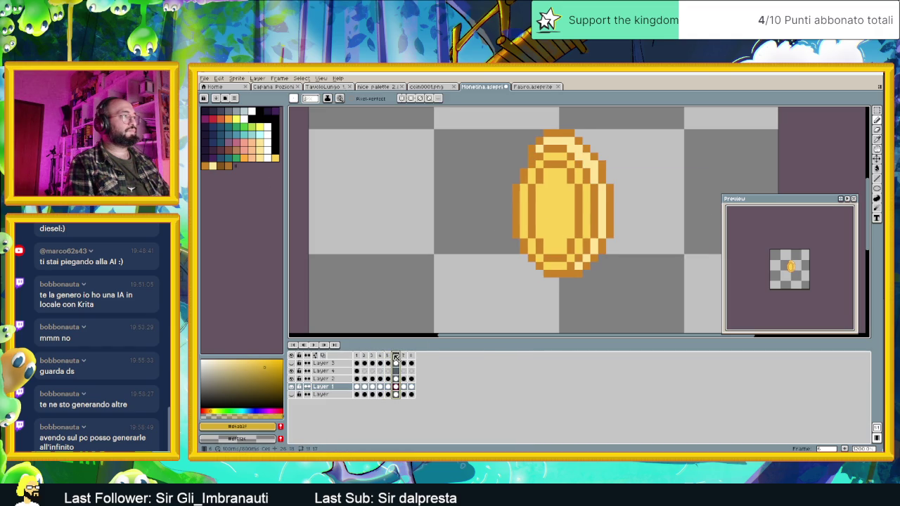
click(314, 344)
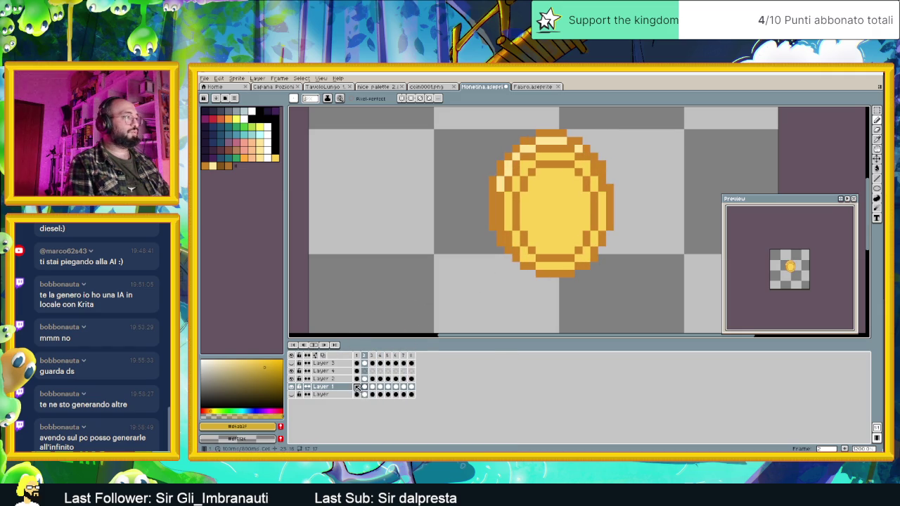
click(358, 387)
click(357, 379)
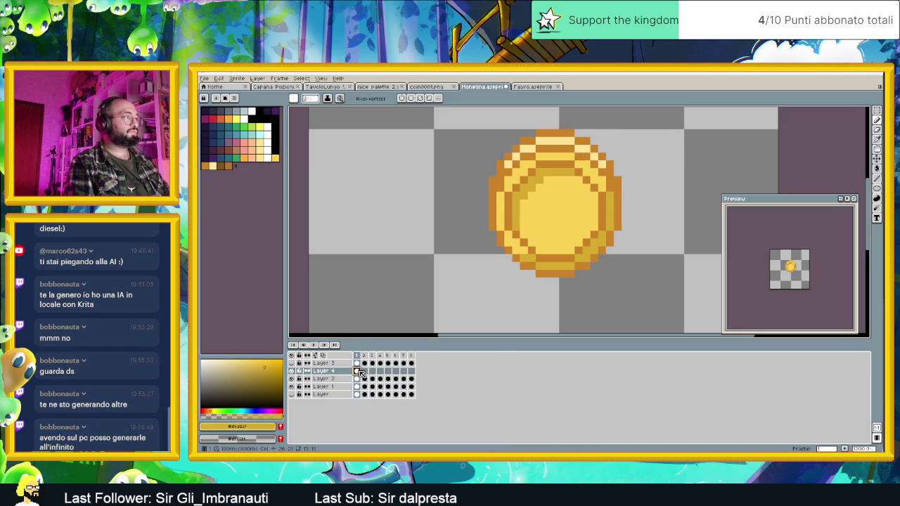
click(364, 371)
- Shade frame 2's top row, right inner edge and bottom rim with darker gold
scroll(568, 178, up, 1)
mouse_move(573, 167)
mouse_down()
mouse_move(530, 167)
mouse_move(507, 224)
mouse_up()
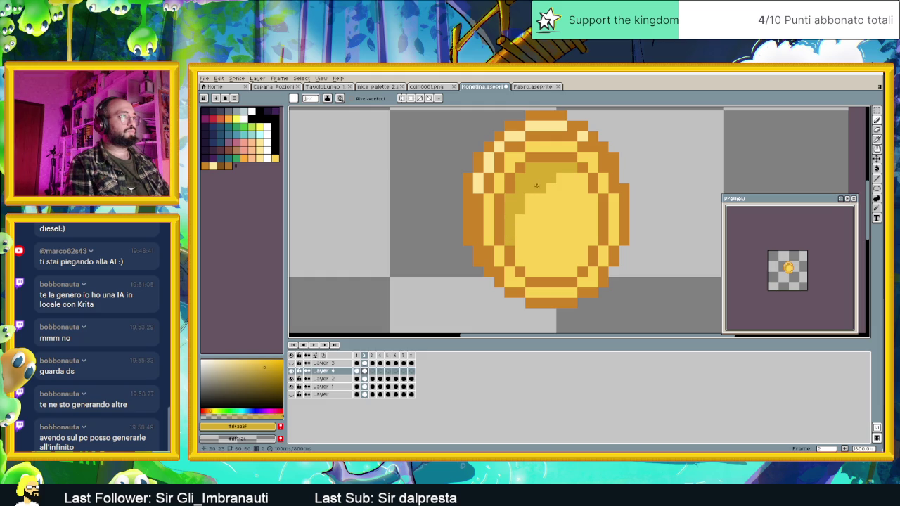
drag(613, 199, 609, 229)
click(603, 251)
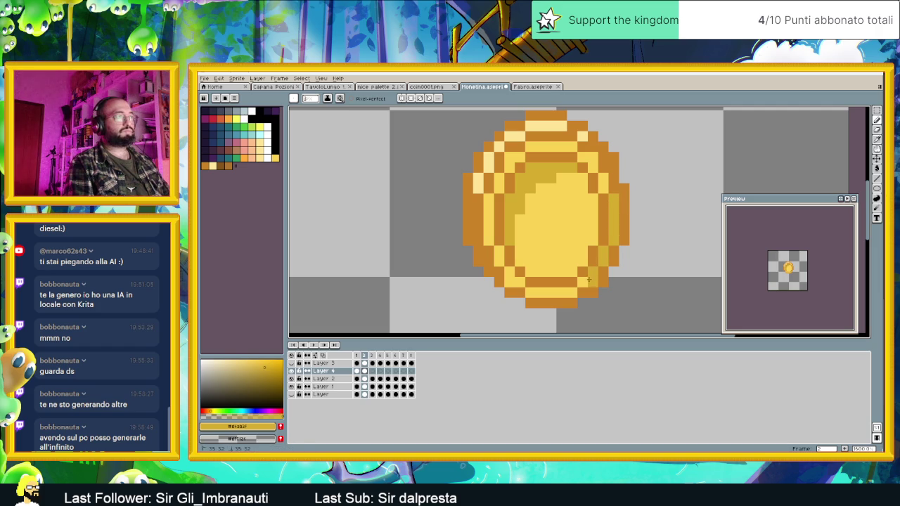
click(562, 292)
drag(570, 293, 510, 282)
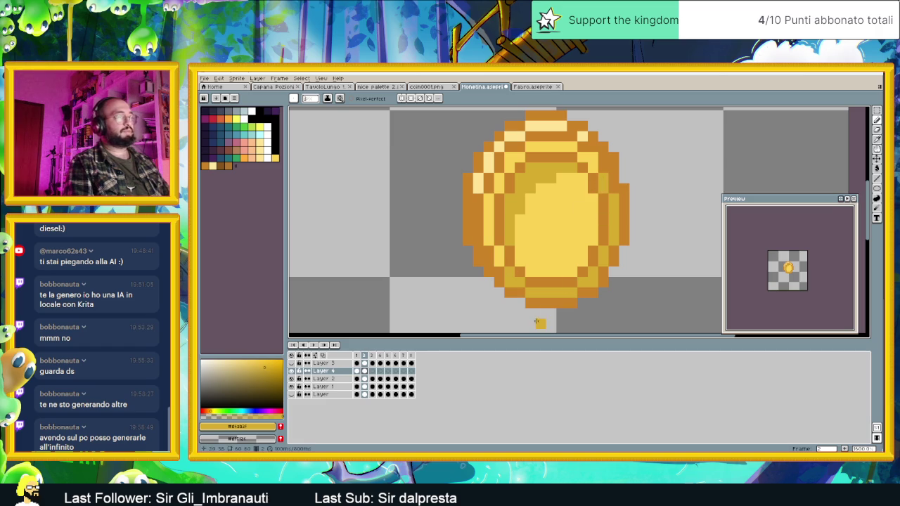
click(372, 370)
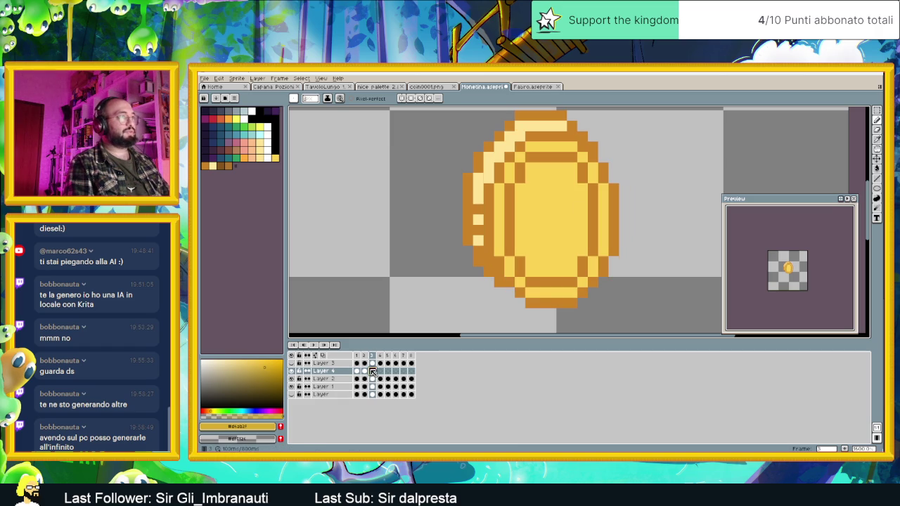
- Paint darker gold shading across frame 3's upper inner face and lower edge, then select frame 4
mouse_move(569, 170)
mouse_down()
mouse_move(529, 168)
mouse_move(549, 175)
mouse_move(541, 187)
mouse_move(520, 187)
mouse_move(530, 200)
mouse_move(528, 261)
mouse_move(520, 195)
mouse_move(540, 200)
mouse_move(537, 224)
mouse_up()
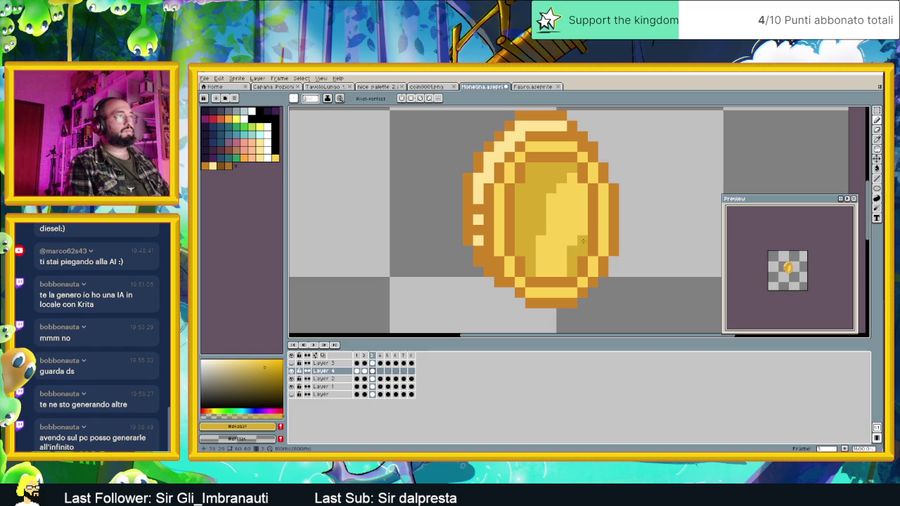
click(562, 271)
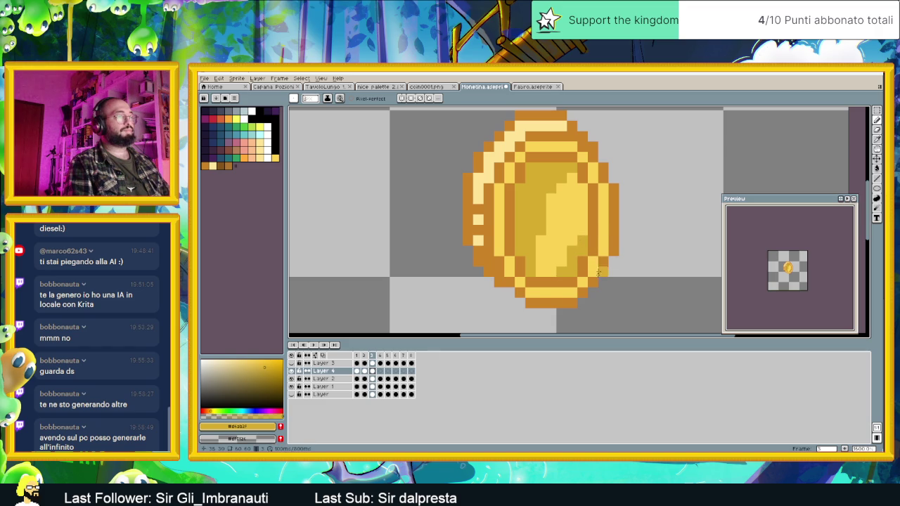
scroll(585, 293, down, 2)
scroll(600, 277, up, 1)
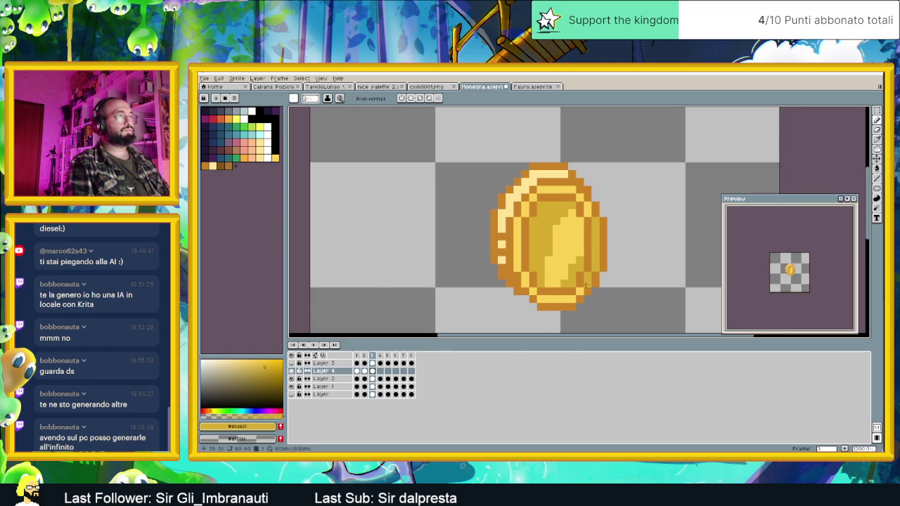
mouse_move(576, 296)
mouse_down()
mouse_move(532, 291)
mouse_move(523, 275)
mouse_up()
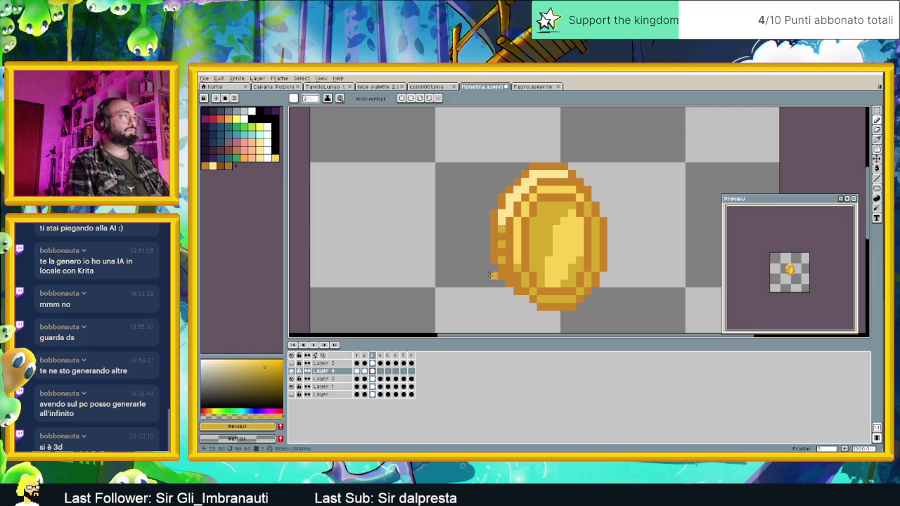
scroll(551, 262, down, 1)
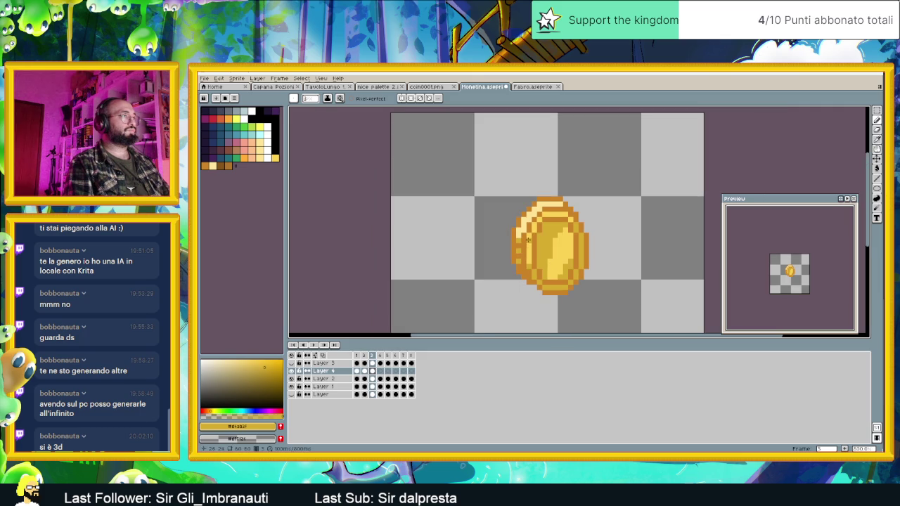
click(380, 371)
- On frame 4, darken a left-edge pixel and paint a dark gold patch on the face
scroll(534, 267, up, 1)
scroll(534, 268, up, 1)
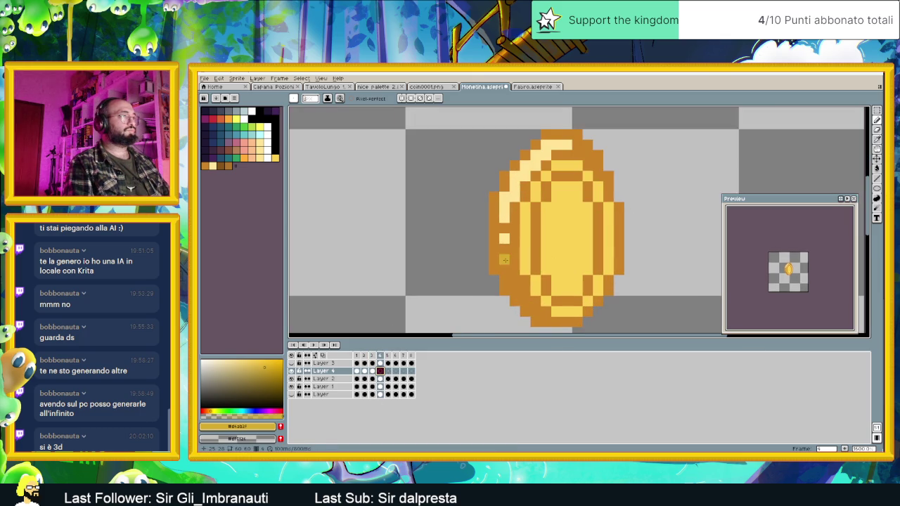
click(505, 219)
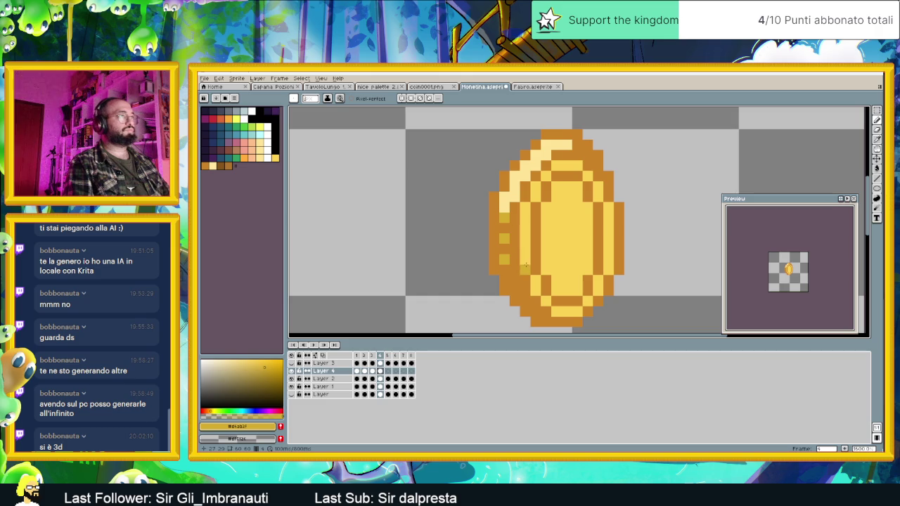
drag(577, 188, 574, 215)
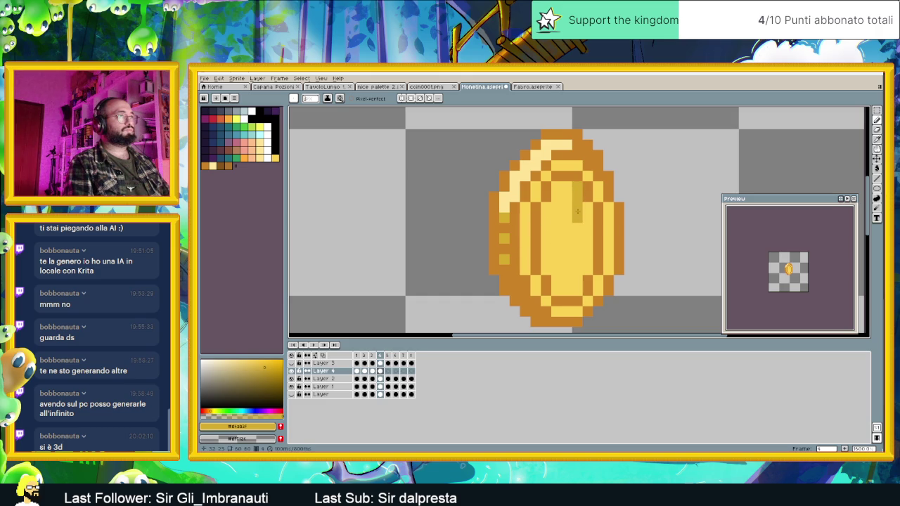
drag(577, 207, 567, 186)
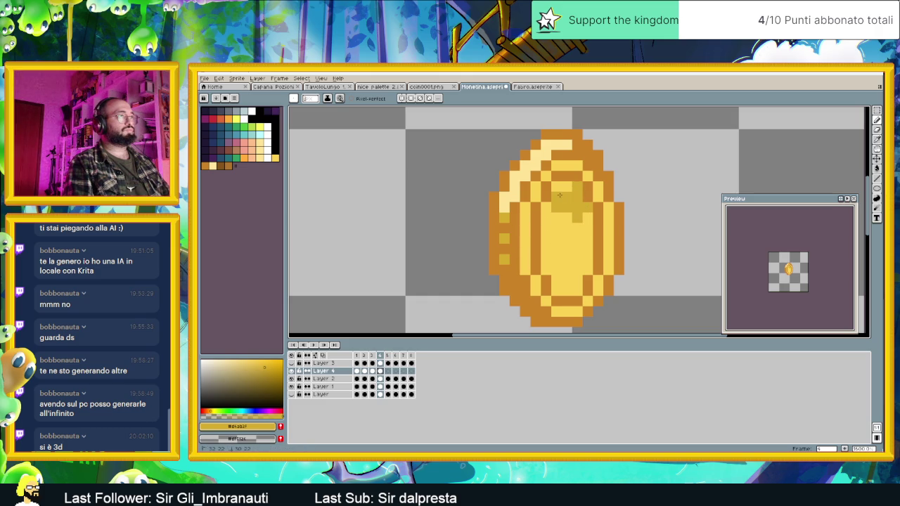
click(557, 187)
- Extend the dark gold band down the coin's face and darken lower-left pixels
click(558, 218)
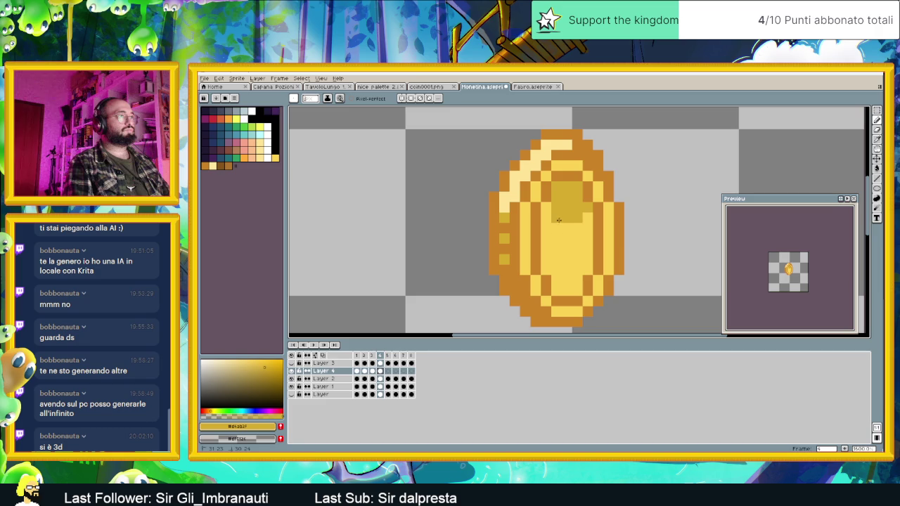
drag(561, 232, 559, 269)
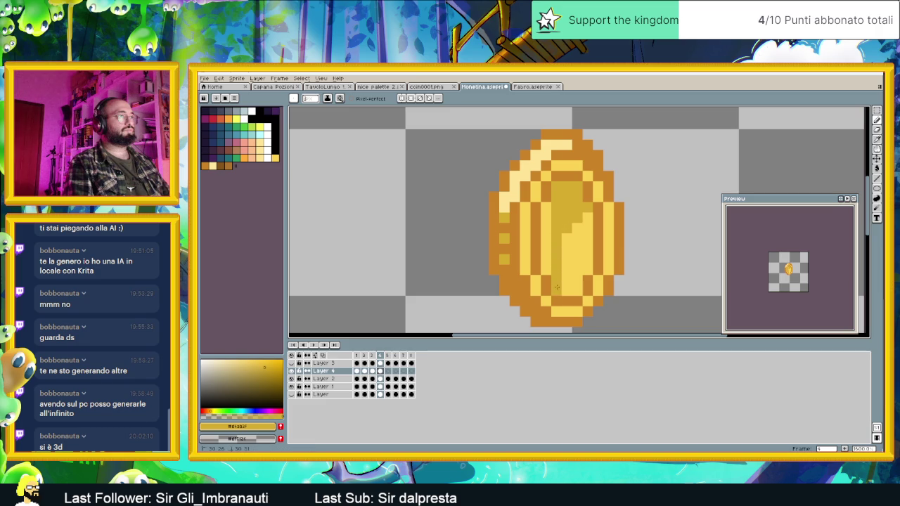
drag(549, 263, 546, 206)
click(578, 270)
mouse_move(583, 267)
mouse_down()
mouse_move(578, 286)
mouse_move(604, 226)
mouse_up()
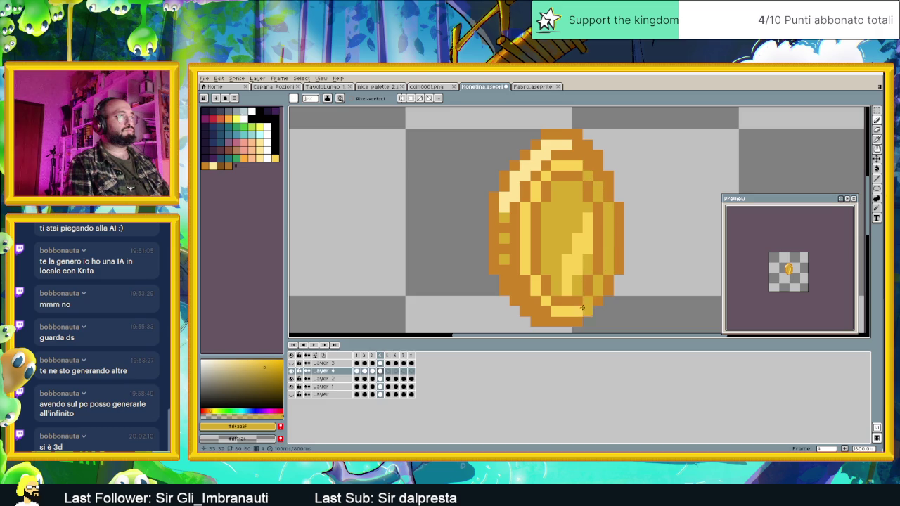
drag(535, 294, 535, 284)
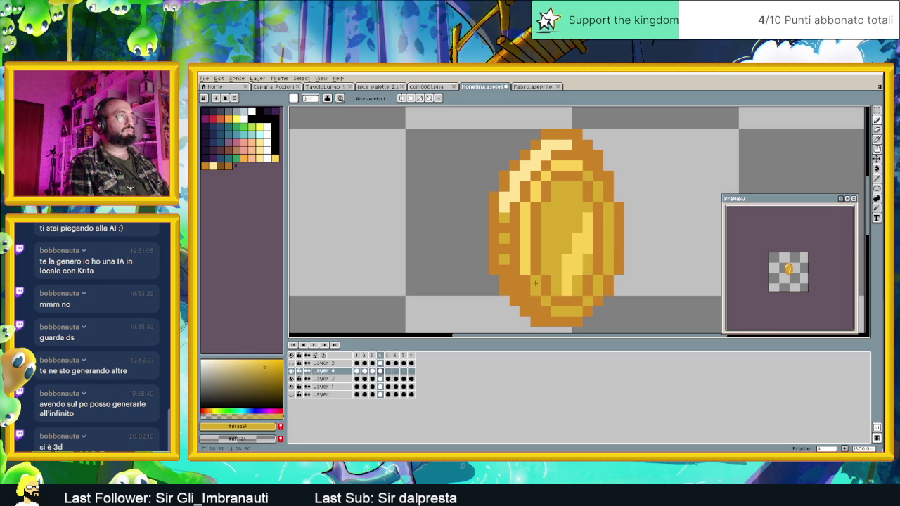
scroll(599, 283, down, 3)
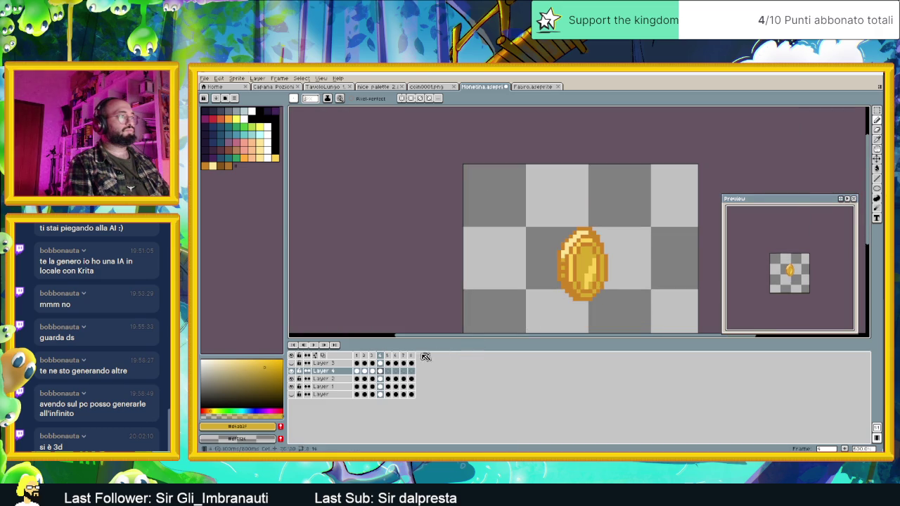
- On frame 5, paint a dark gold vertical stripe, undo it, and redraw it slightly lower
click(389, 374)
scroll(598, 277, up, 1)
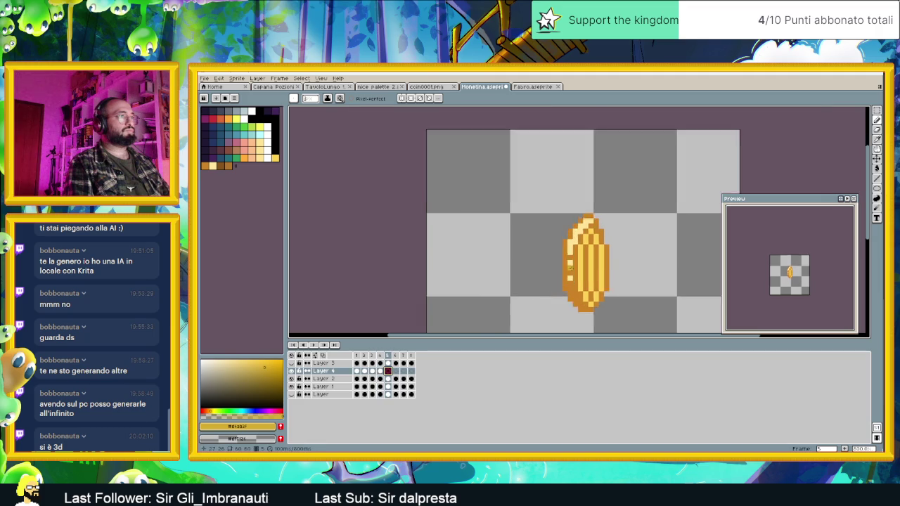
scroll(598, 278, up, 2)
drag(602, 227, 597, 276)
key(ctrl+z)
drag(602, 234, 601, 295)
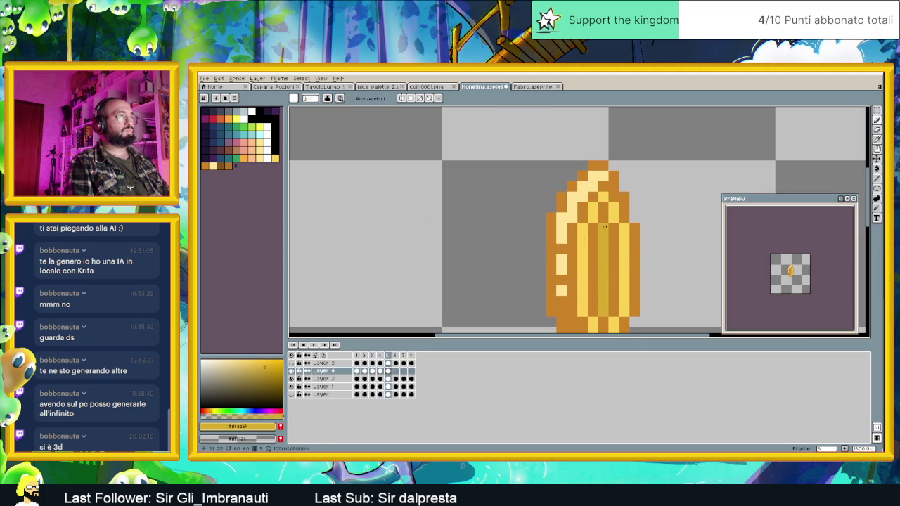
- Zoom out to review the shaded coin, then select frame 6
scroll(591, 239, down, 1)
scroll(573, 212, down, 1)
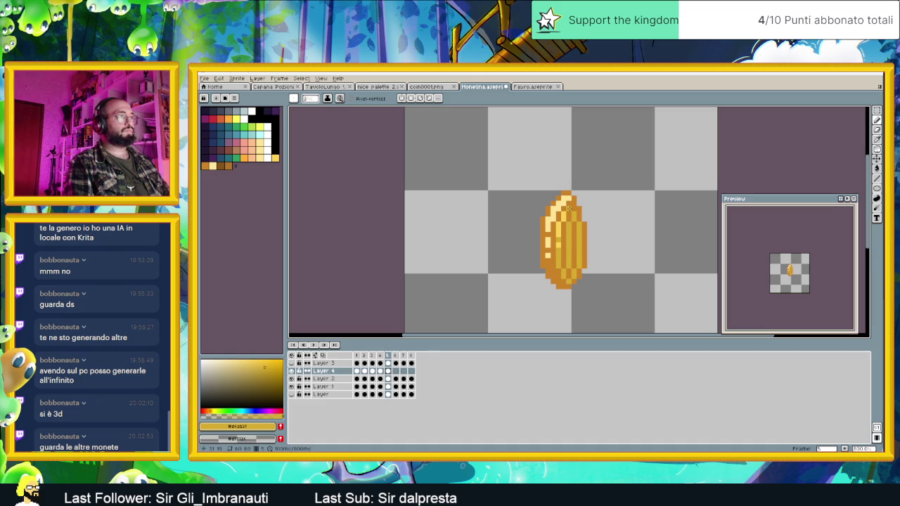
scroll(594, 239, down, 1)
scroll(596, 266, down, 1)
scroll(597, 255, up, 1)
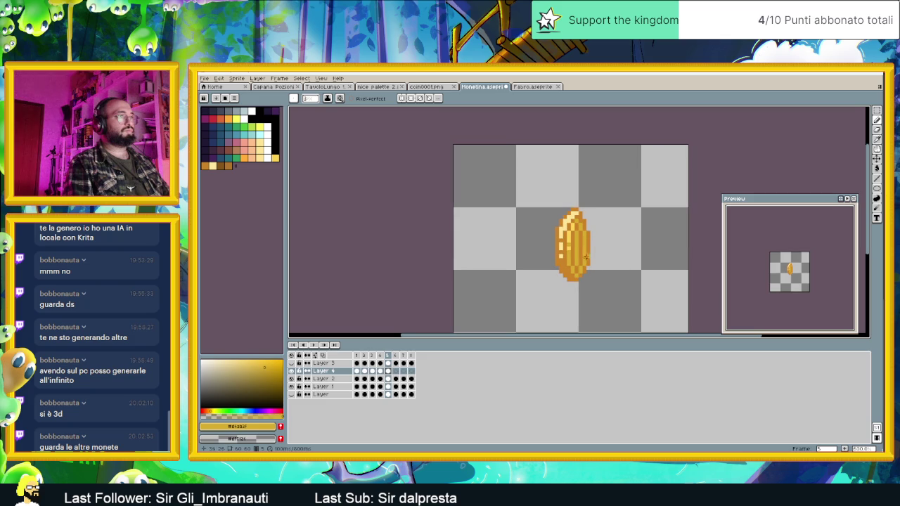
click(396, 371)
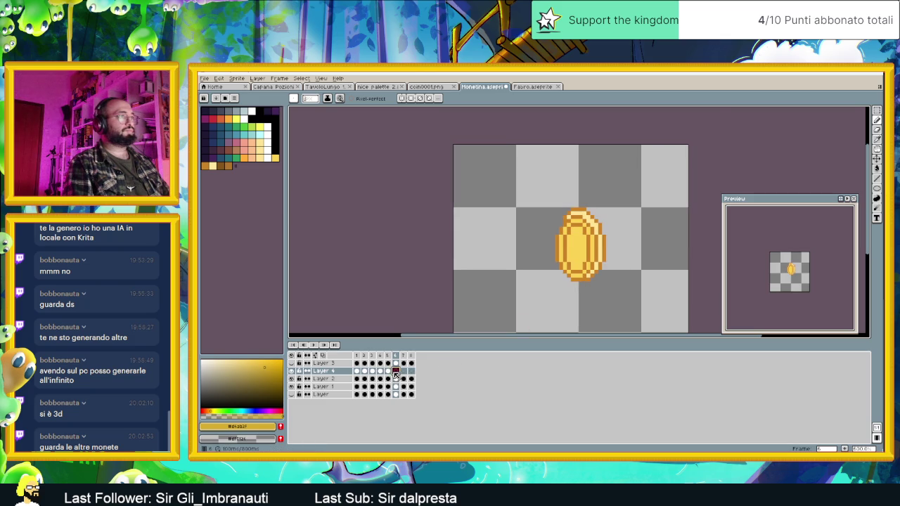
- Compare frames 4 and 5, paint a darker gold band on frame 6, and advance to frame 7
scroll(586, 258, up, 2)
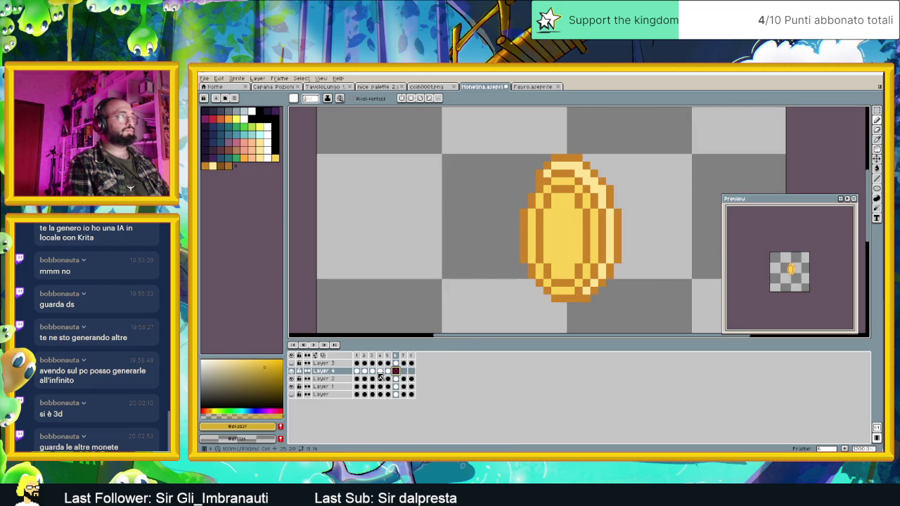
click(388, 370)
click(380, 371)
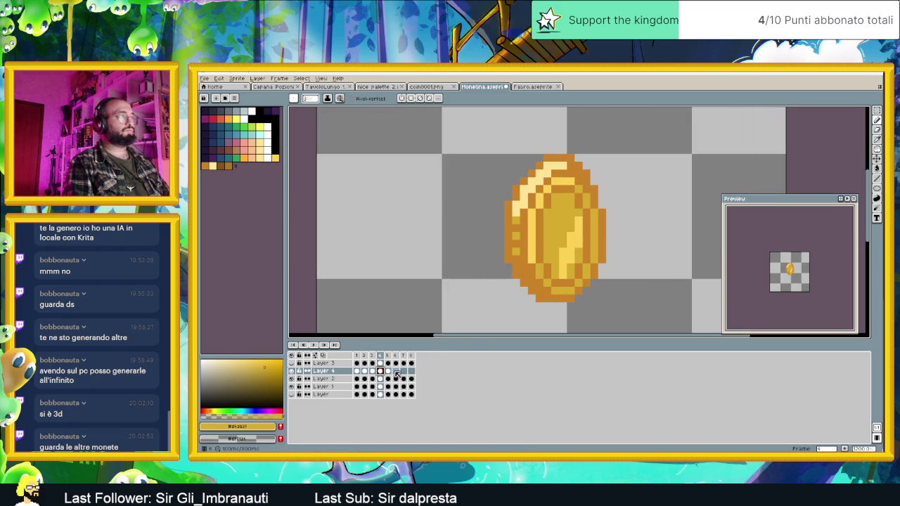
click(395, 371)
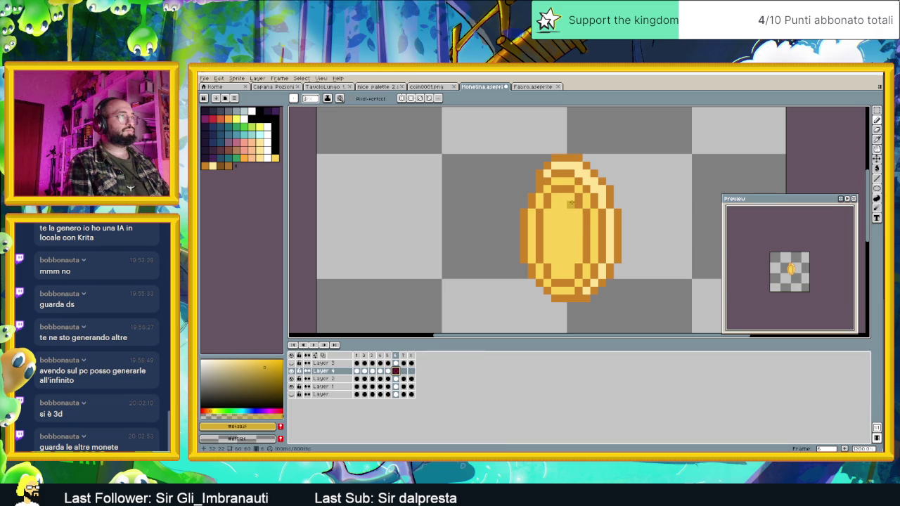
drag(562, 215, 564, 222)
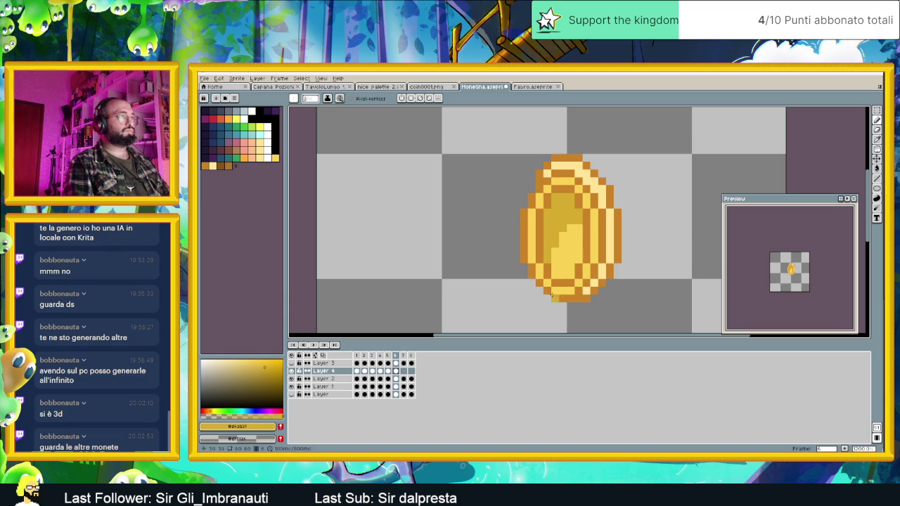
key(period)
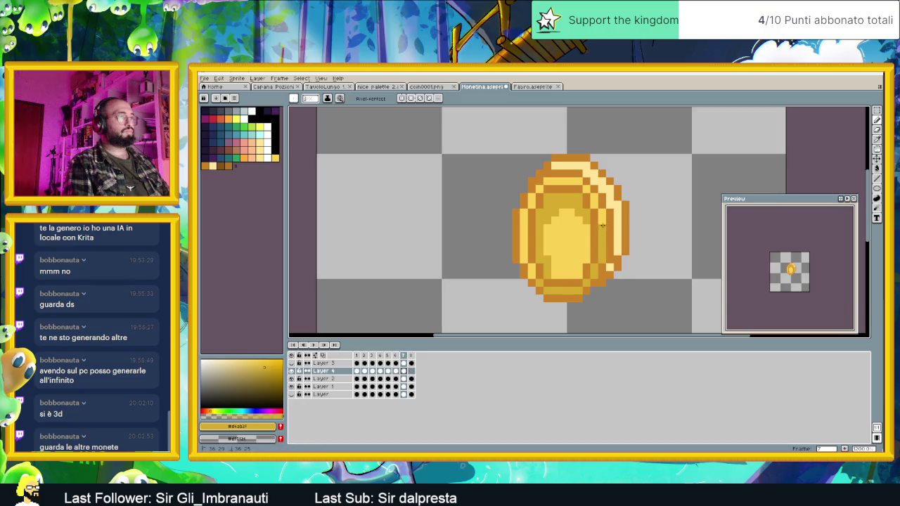
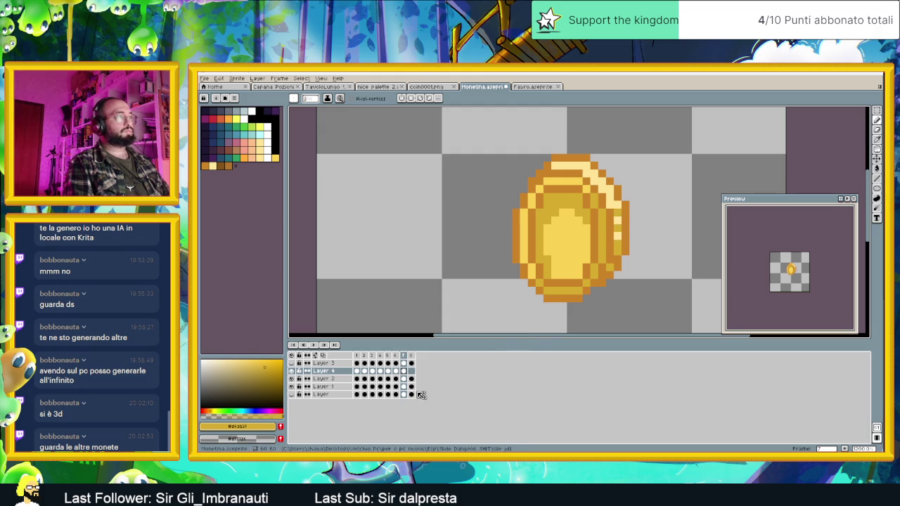
- Compare frames 6–8, then repaint frame 7's right-edge highlight in darker orange
click(396, 374)
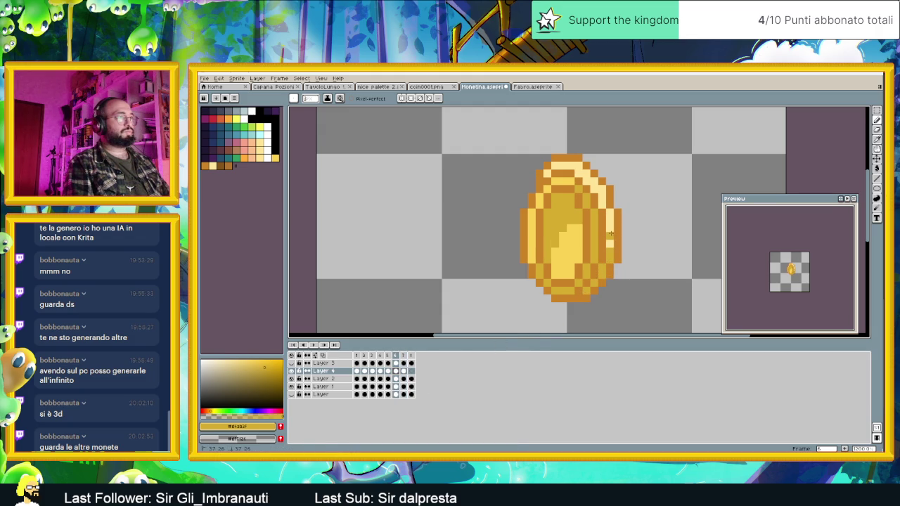
click(404, 372)
click(411, 371)
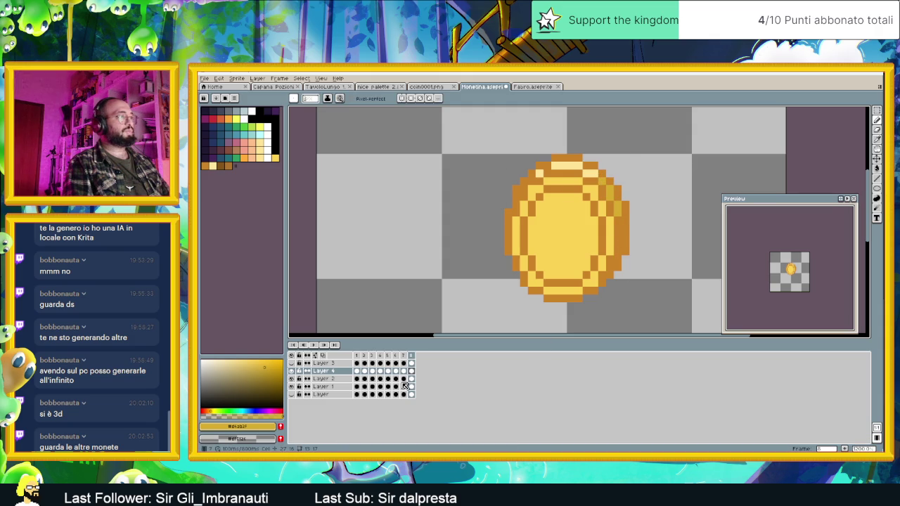
key(comma)
drag(617, 240, 608, 188)
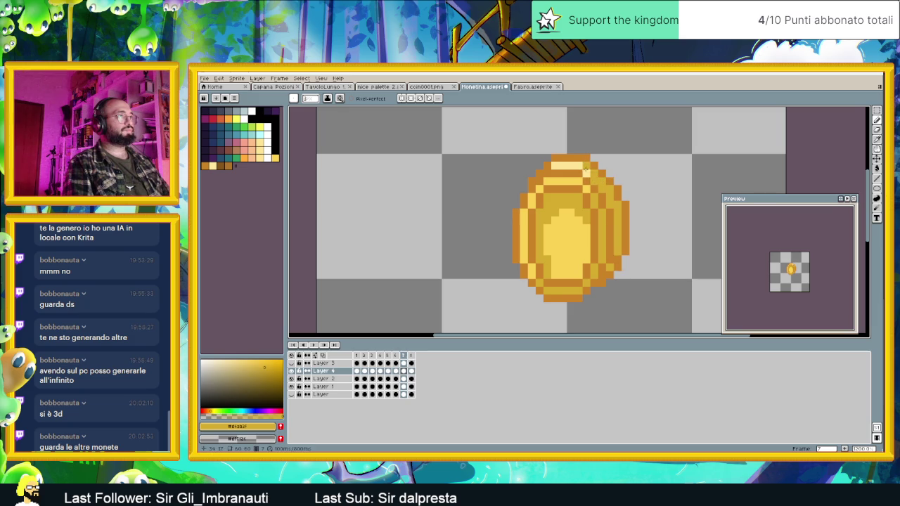
- Recolour a pixel on frame 6's upper-right edge and compare it with frames 7, 8 and 1
click(395, 371)
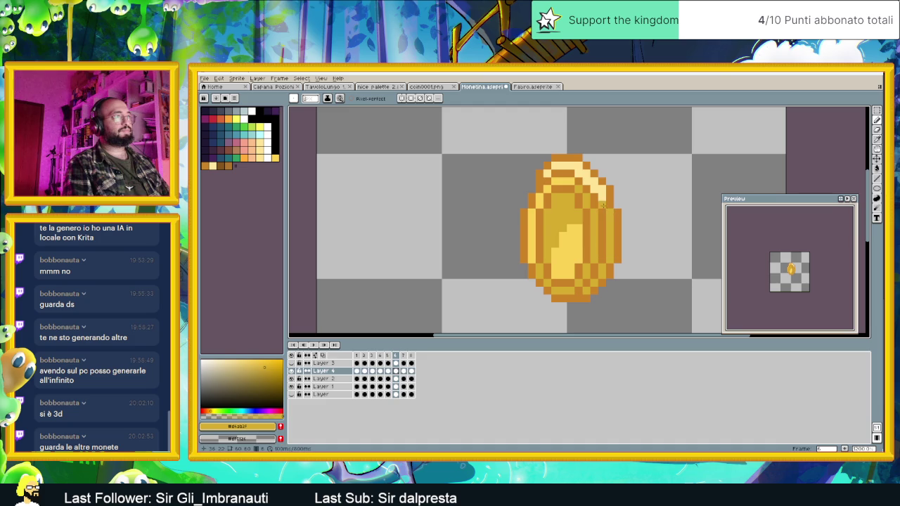
click(588, 181)
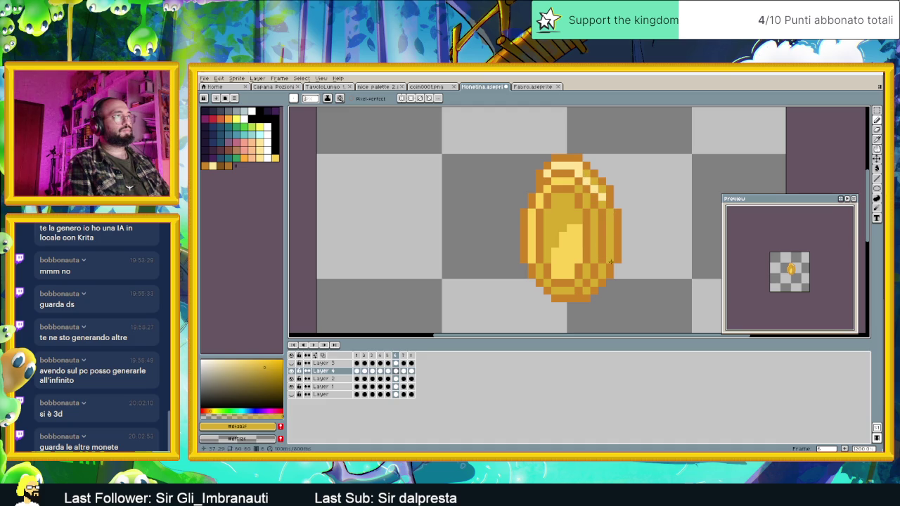
click(404, 371)
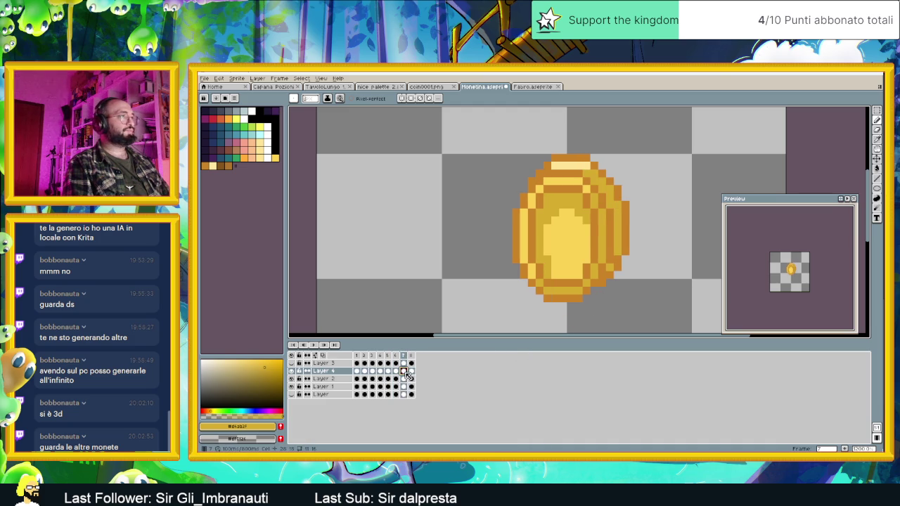
click(411, 372)
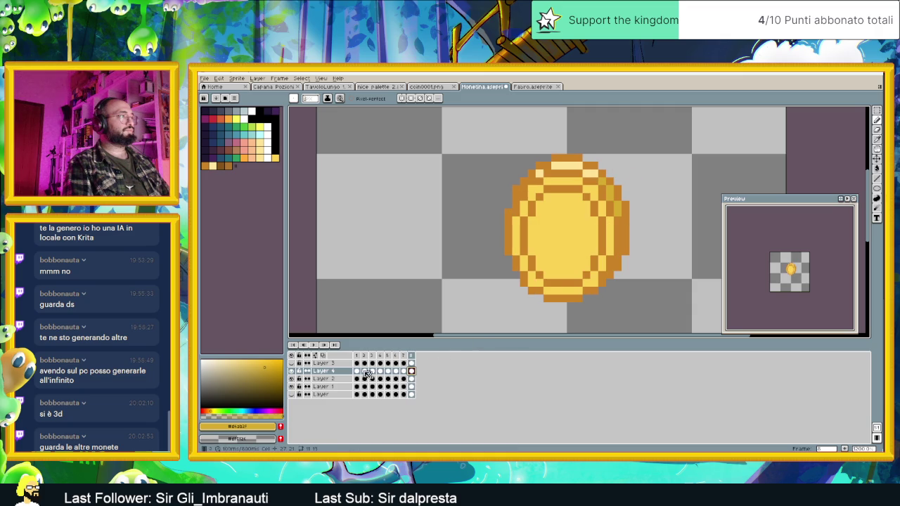
click(356, 370)
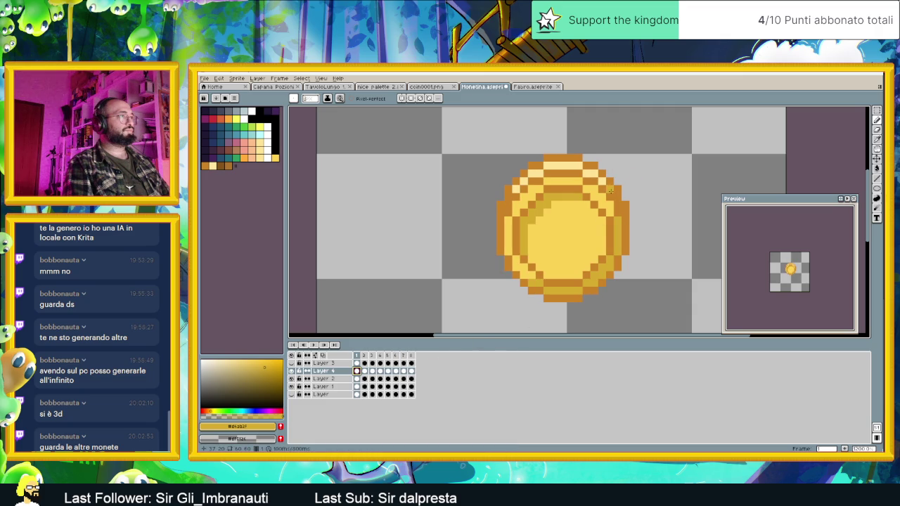
click(411, 371)
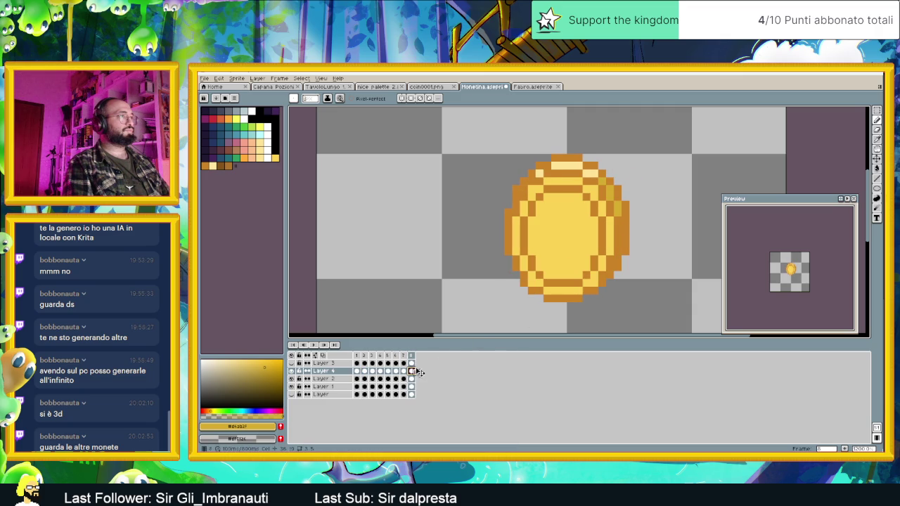
- Pick a light yellow colour, review frames 7 and 8, and play the coin animation
alt+click(586, 182)
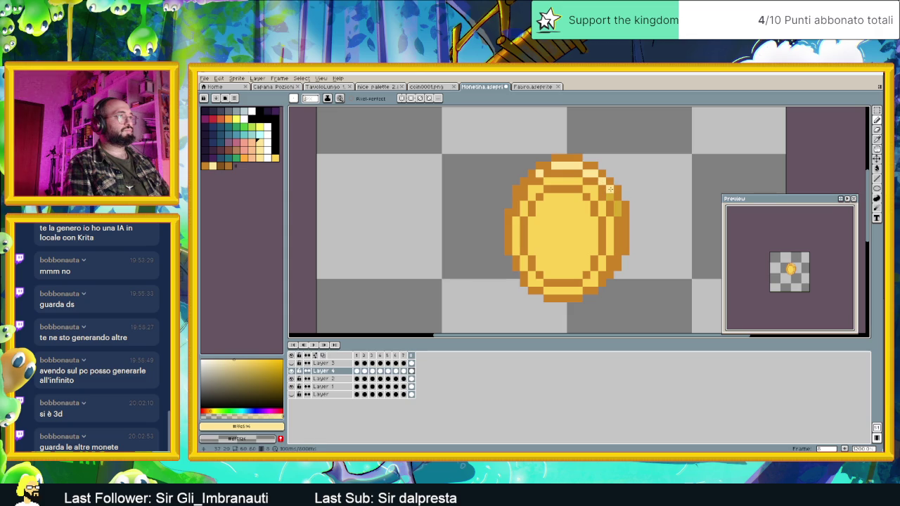
click(403, 371)
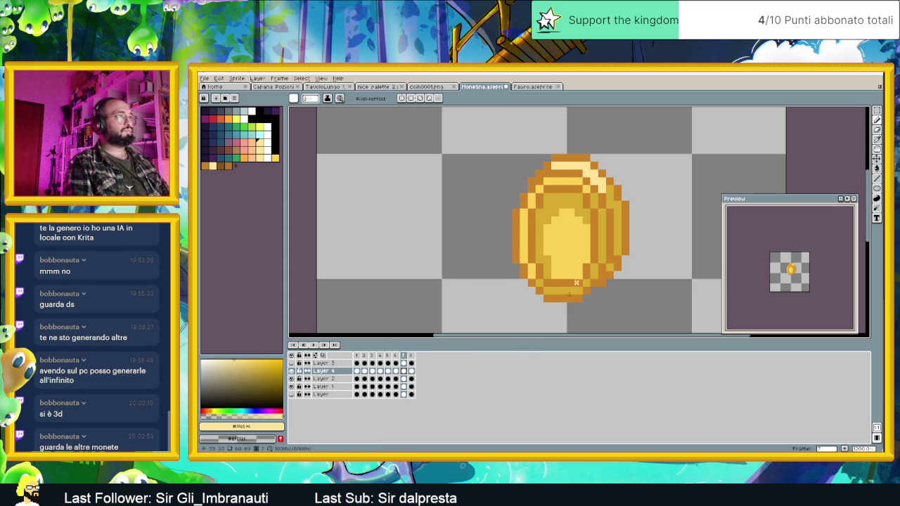
click(412, 371)
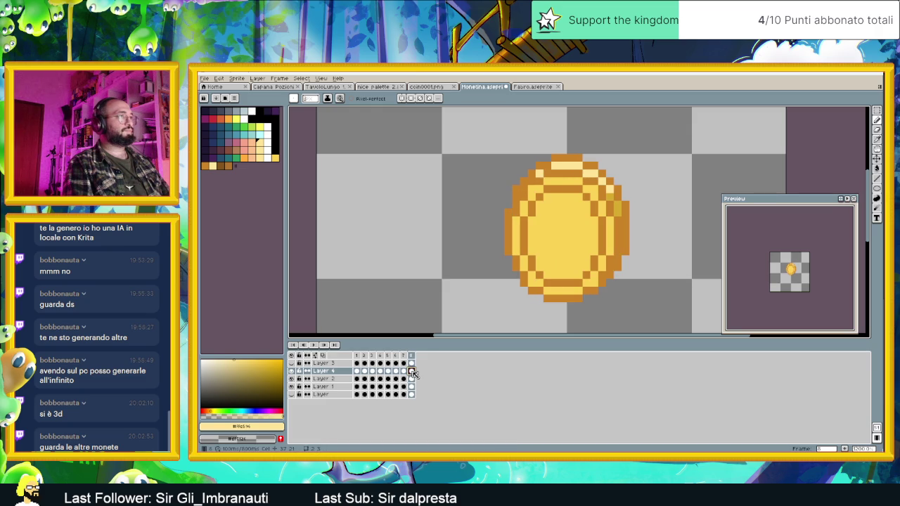
click(314, 345)
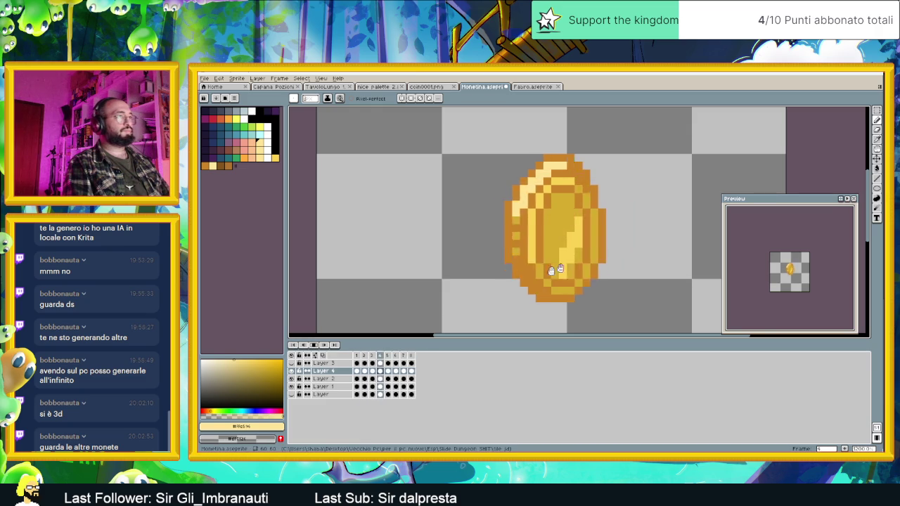
scroll(617, 259, down, 2)
- Stop playback, step through frames 2 to 6, and zoom back in on frame 6
scroll(617, 259, down, 1)
scroll(614, 262, down, 1)
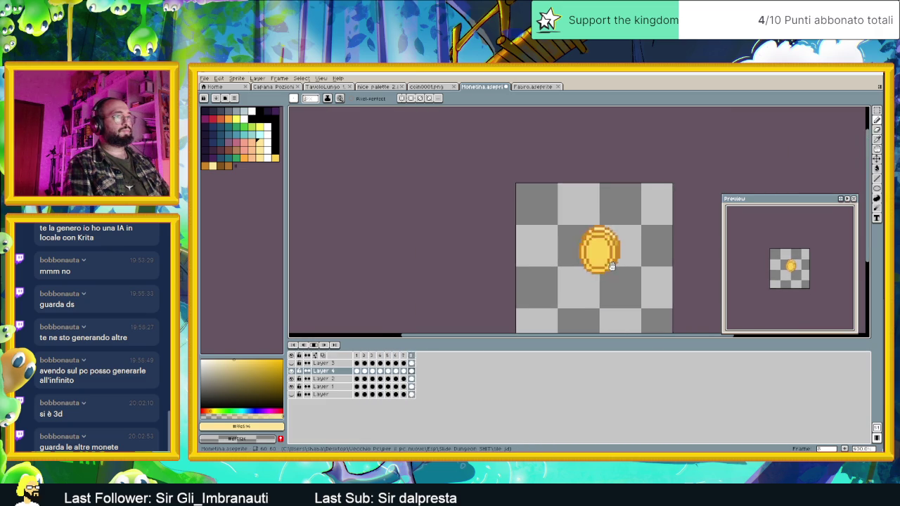
scroll(612, 265, down, 1)
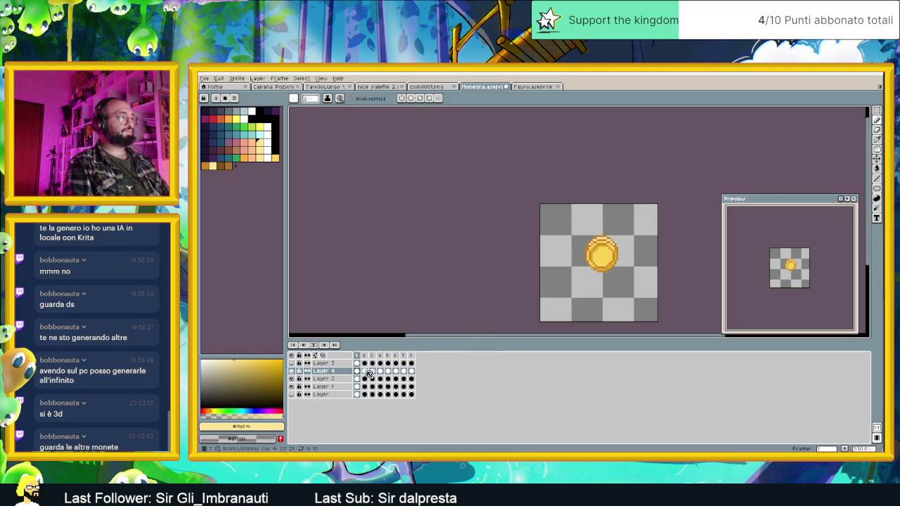
click(366, 372)
click(371, 372)
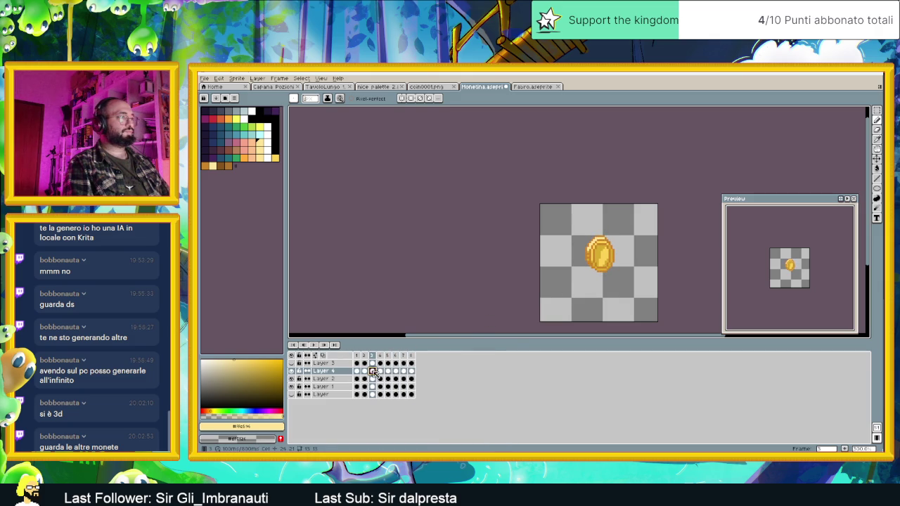
click(379, 372)
click(387, 371)
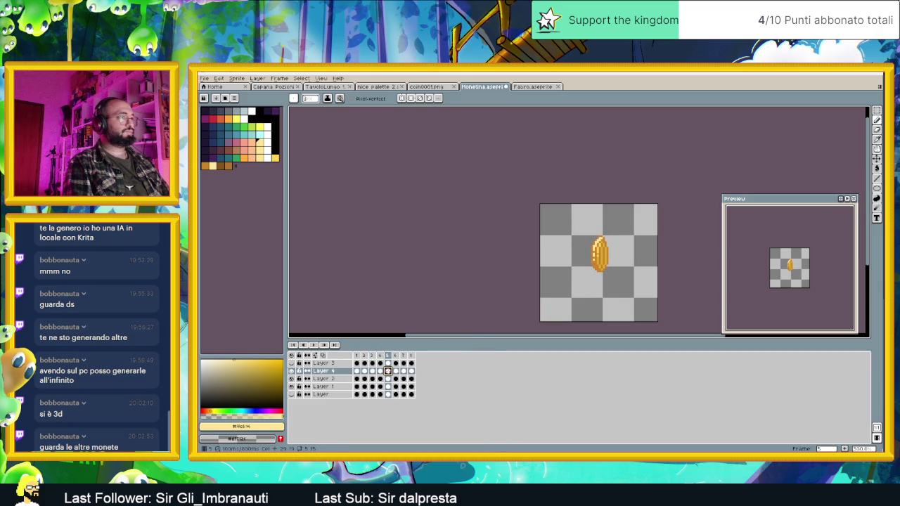
click(397, 372)
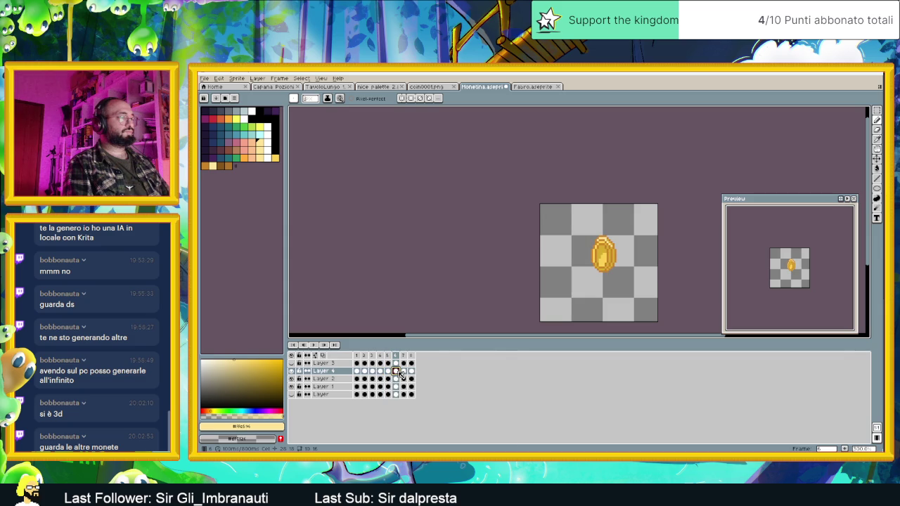
scroll(606, 259, up, 2)
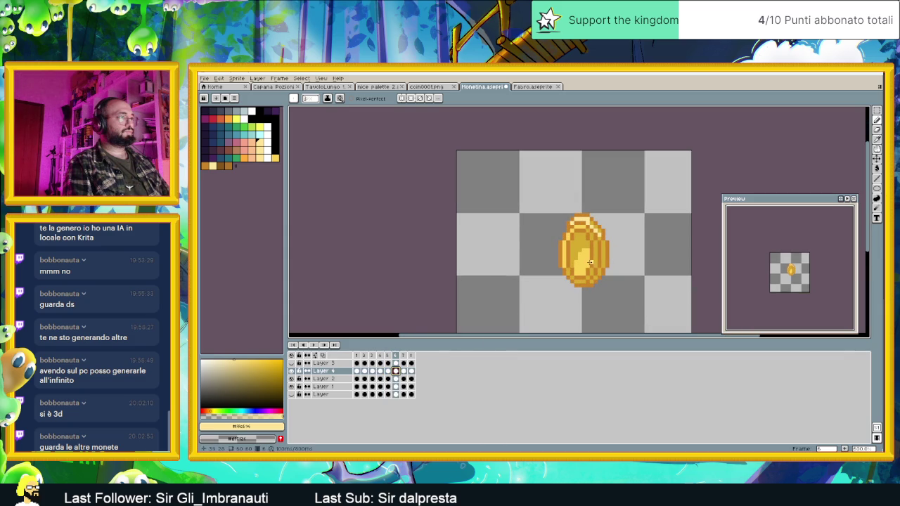
scroll(587, 261, up, 2)
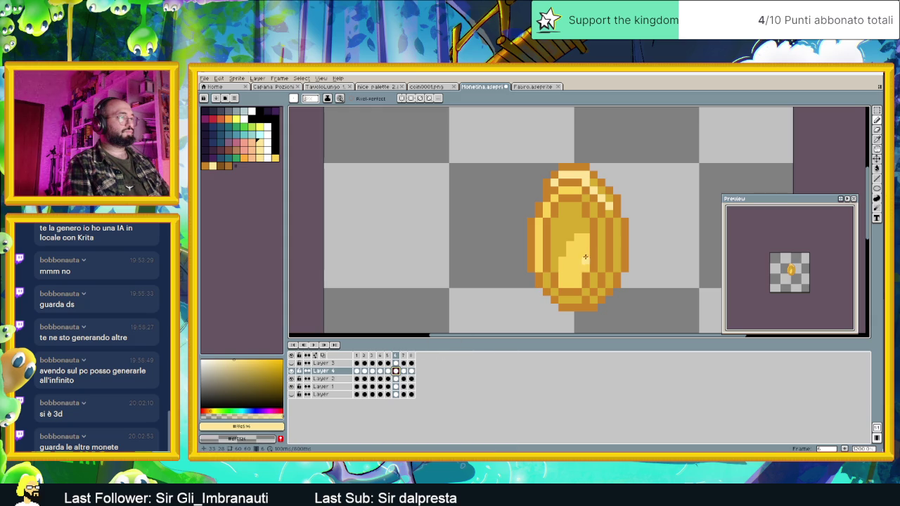
- On frame 6, paint light yellow strokes across the coin's centre and darker gold down it
click(404, 371)
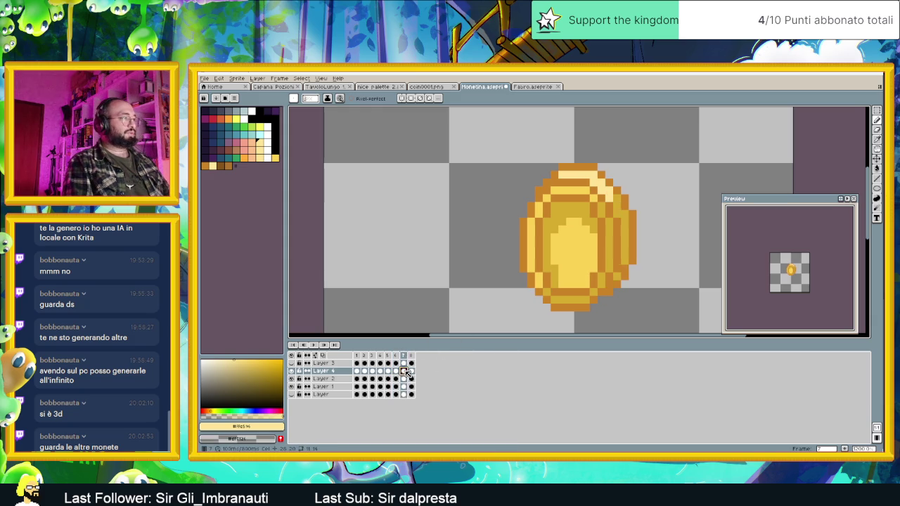
click(387, 371)
click(396, 371)
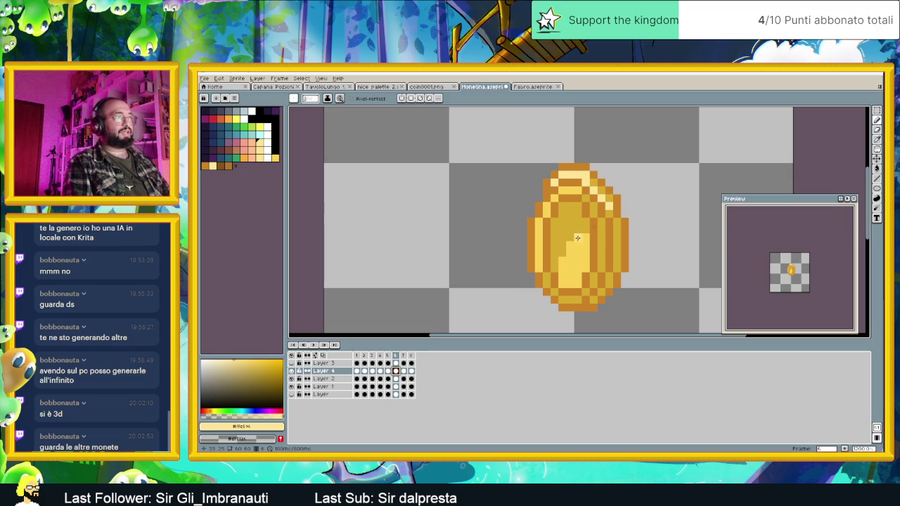
drag(580, 230, 568, 229)
click(575, 214)
alt+click(573, 205)
mouse_move(578, 215)
mouse_down()
mouse_move(571, 282)
mouse_move(588, 233)
mouse_up()
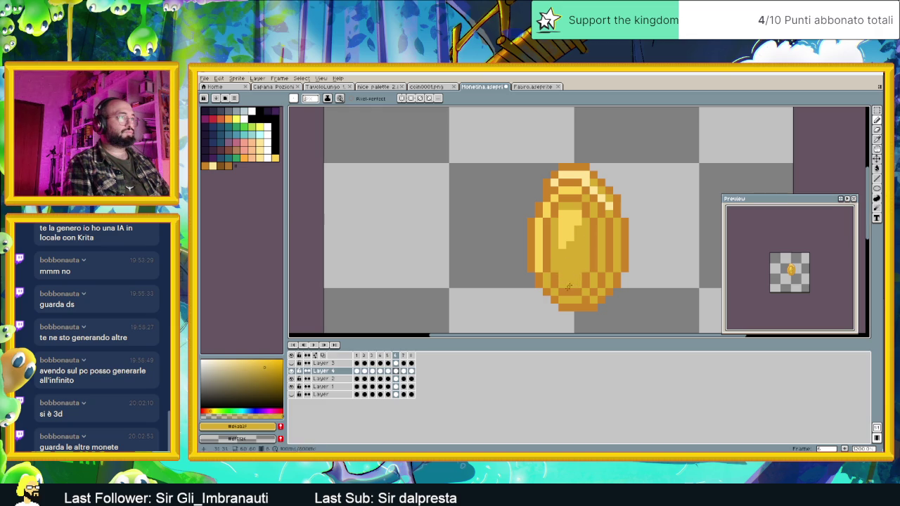
- On frame 7, darken the coin's light centre with a darker gold diagonal and pixels
click(405, 370)
click(589, 222)
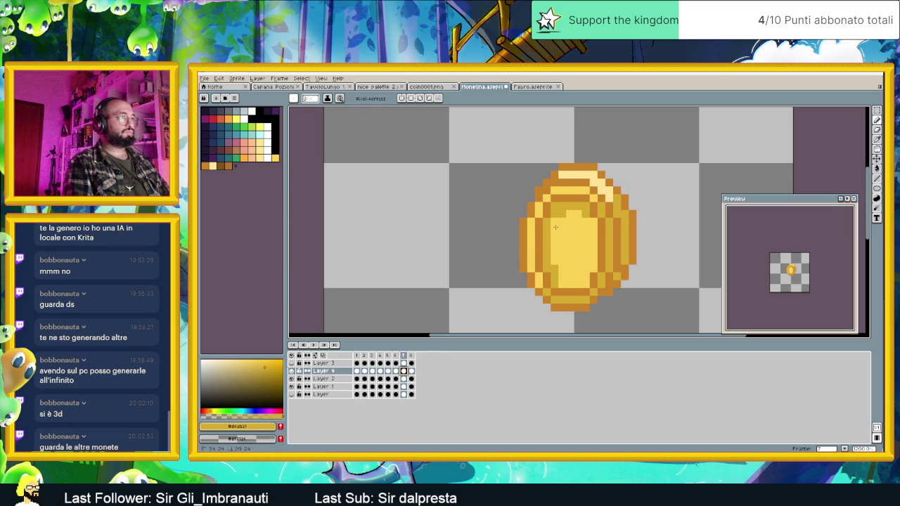
click(561, 227)
drag(594, 232, 561, 279)
mouse_move(594, 239)
mouse_down()
mouse_move(589, 270)
mouse_move(579, 271)
mouse_up()
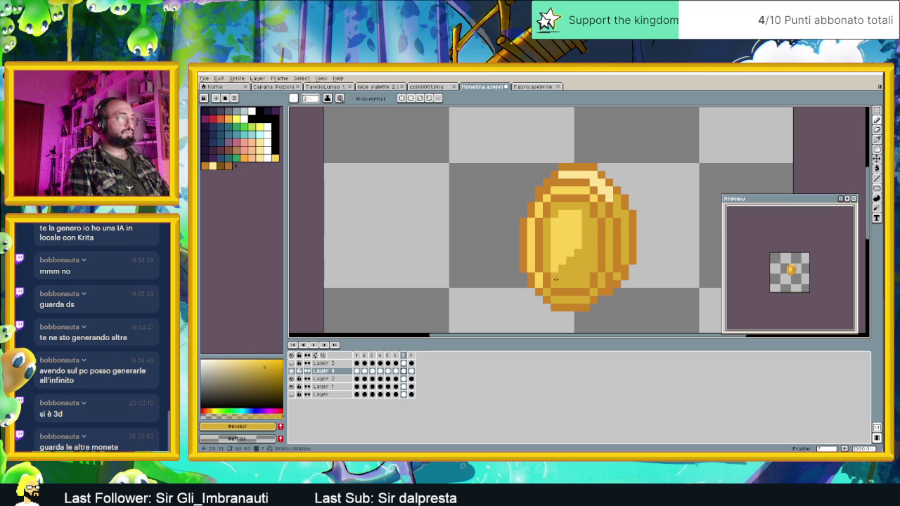
click(562, 214)
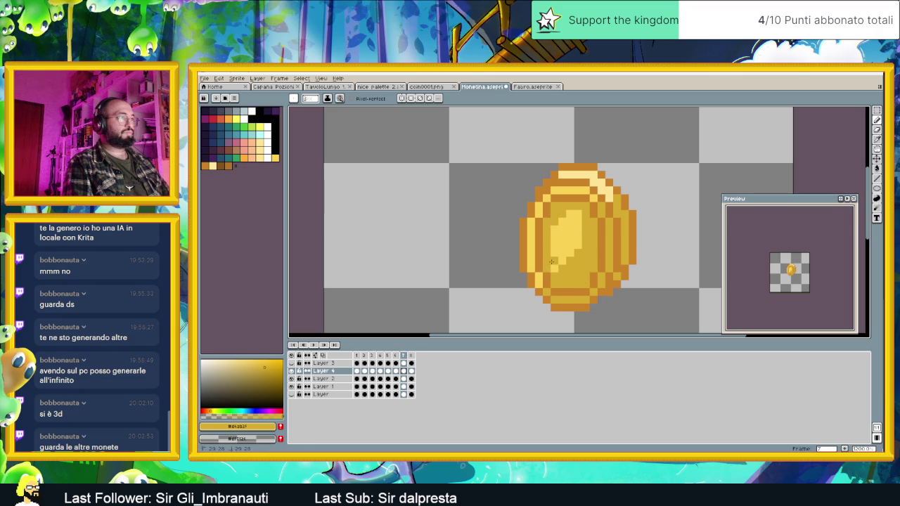
- On frame 8, add darker yellow shading along the coin's top and inner edges
click(397, 357)
click(397, 356)
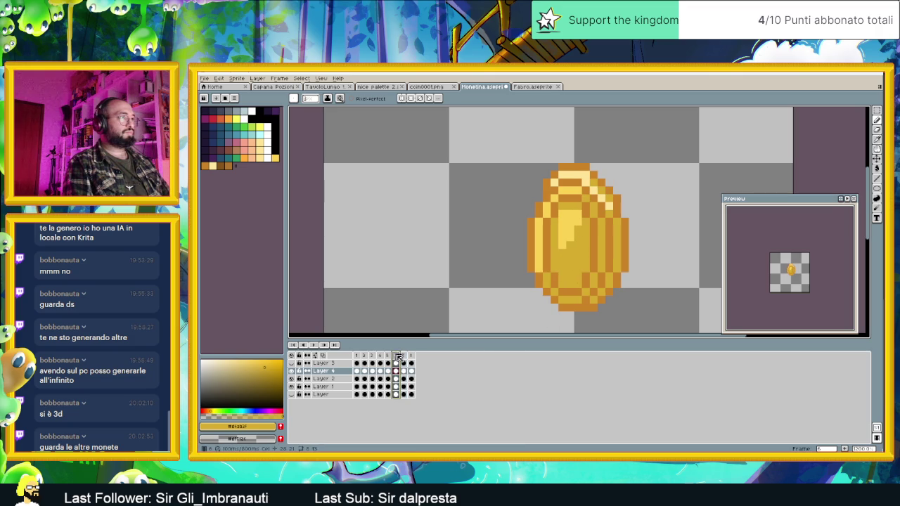
click(406, 357)
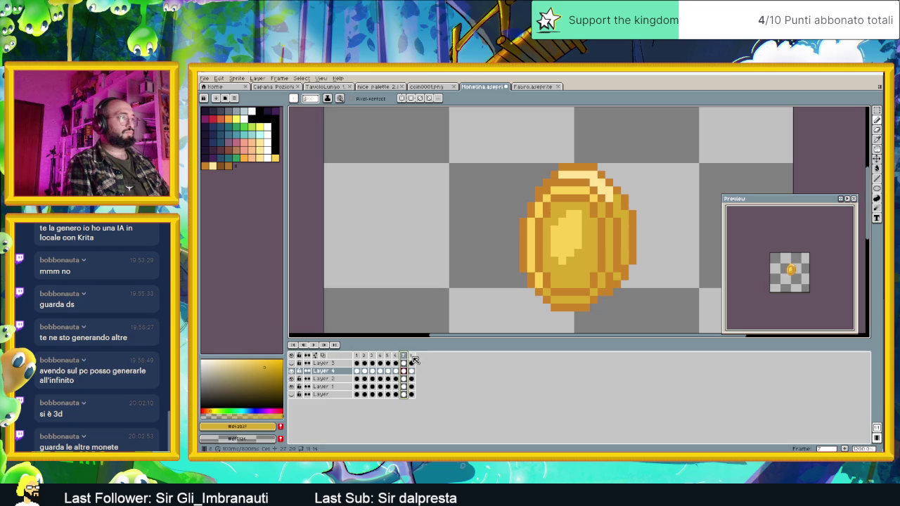
click(412, 356)
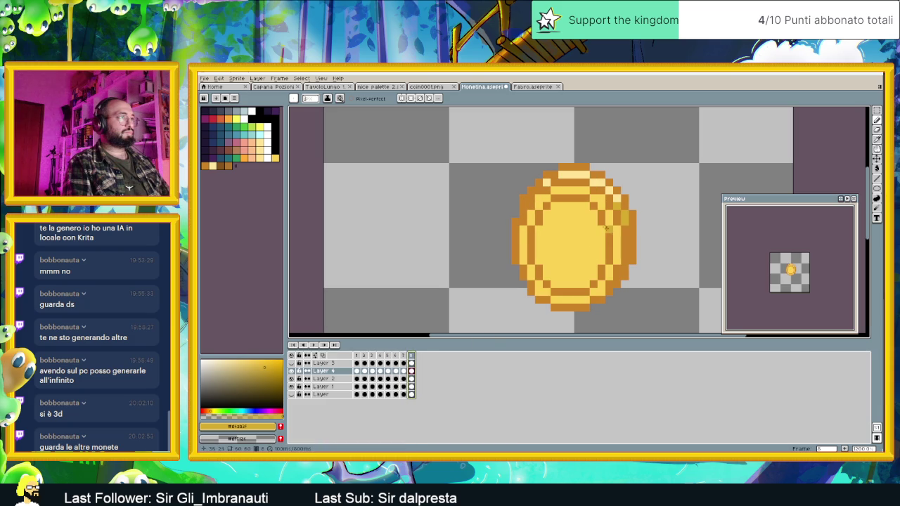
mouse_move(587, 207)
mouse_down()
mouse_move(570, 206)
mouse_move(539, 231)
mouse_move(538, 267)
mouse_up()
click(558, 207)
mouse_move(602, 228)
mouse_down()
mouse_move(593, 280)
mouse_move(595, 267)
mouse_move(582, 281)
mouse_move(543, 290)
mouse_move(594, 293)
mouse_up()
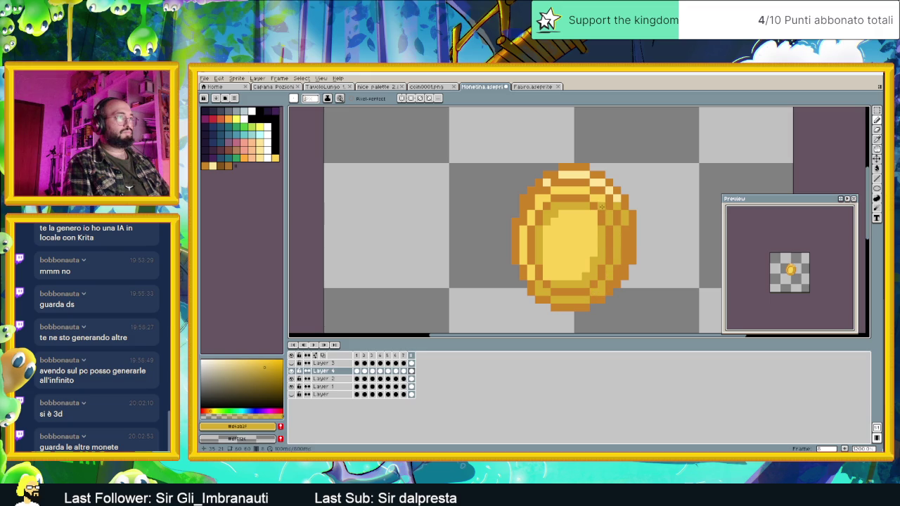
scroll(537, 273, down, 3)
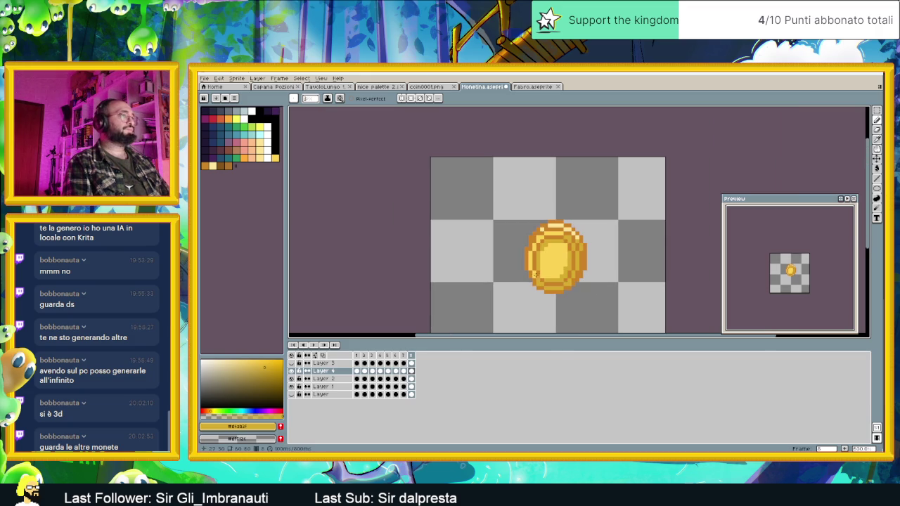
- Add light yellow highlight pixels to the coin on frame 6
click(404, 358)
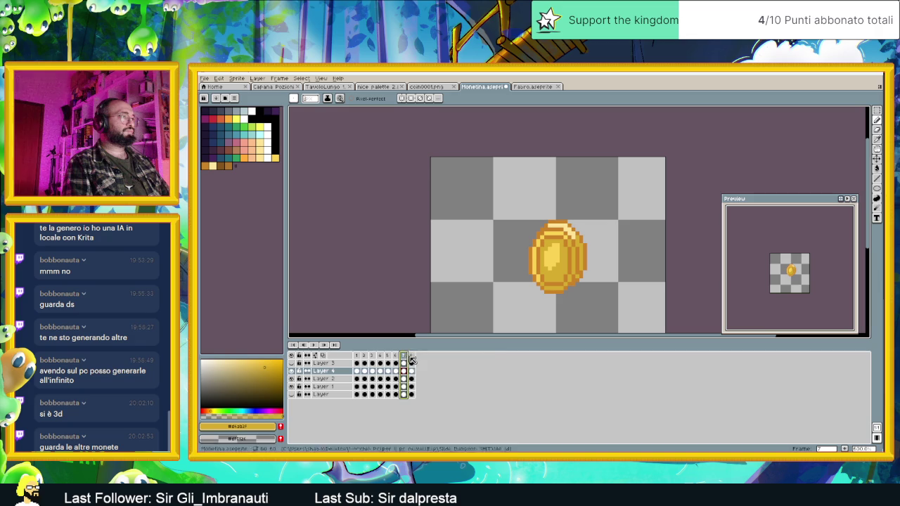
click(395, 358)
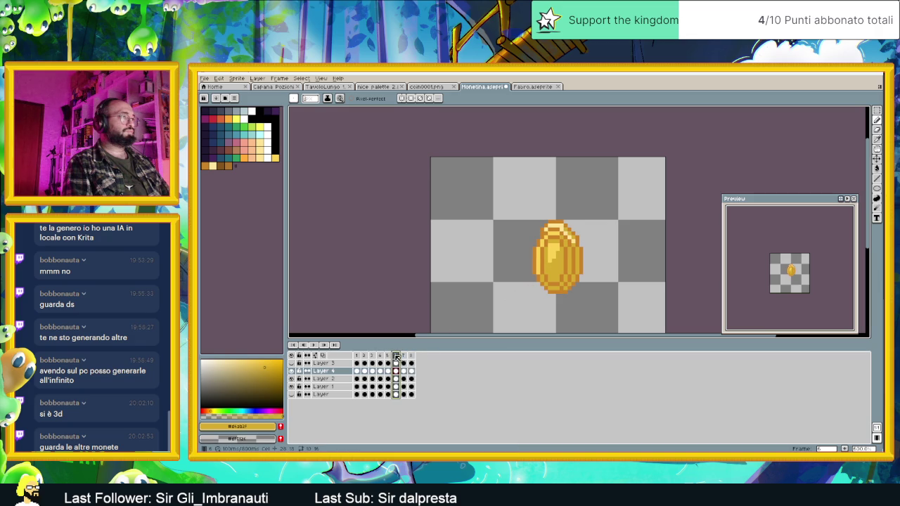
scroll(559, 241, up, 2)
click(559, 241)
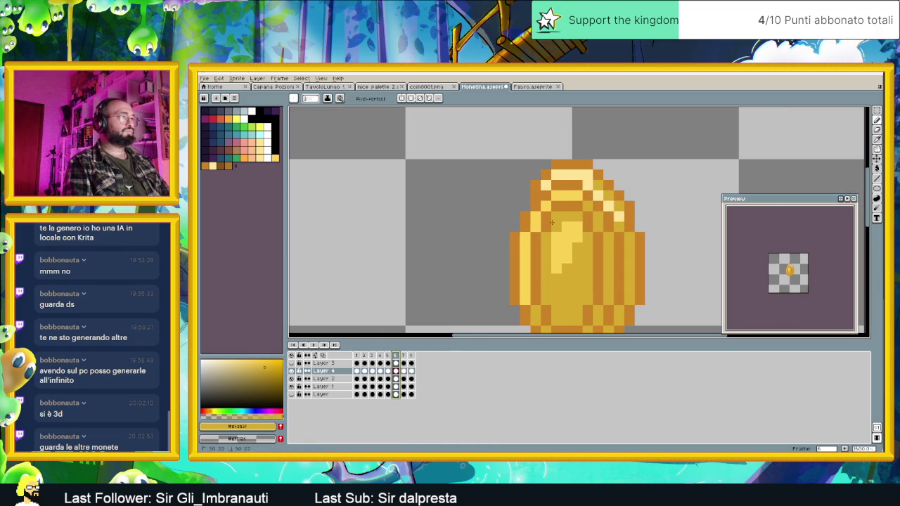
click(548, 259)
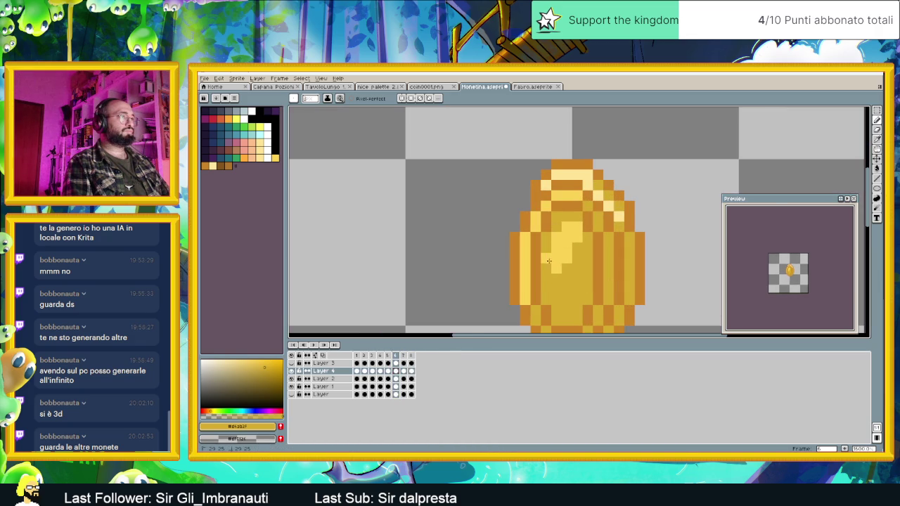
click(564, 279)
click(548, 276)
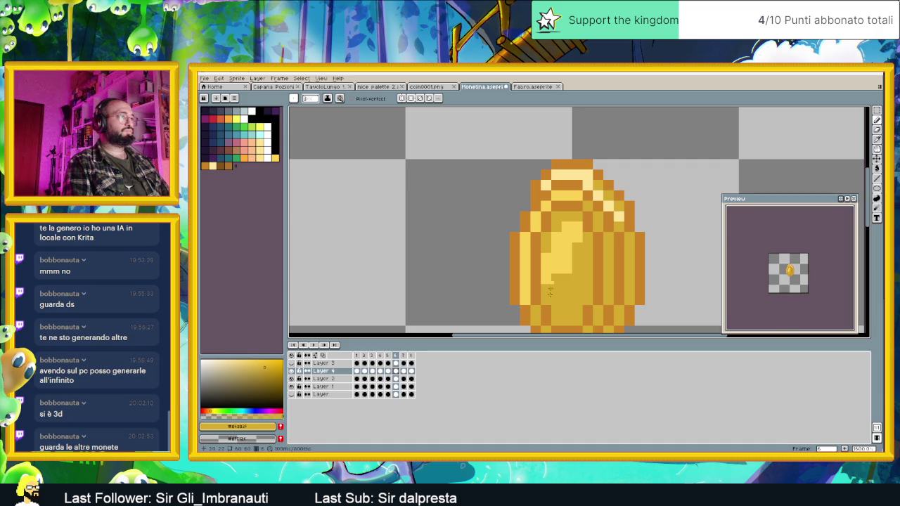
scroll(546, 311, down, 3)
- Paint a light yellow highlight down the left side of the frame 7 coin
click(403, 370)
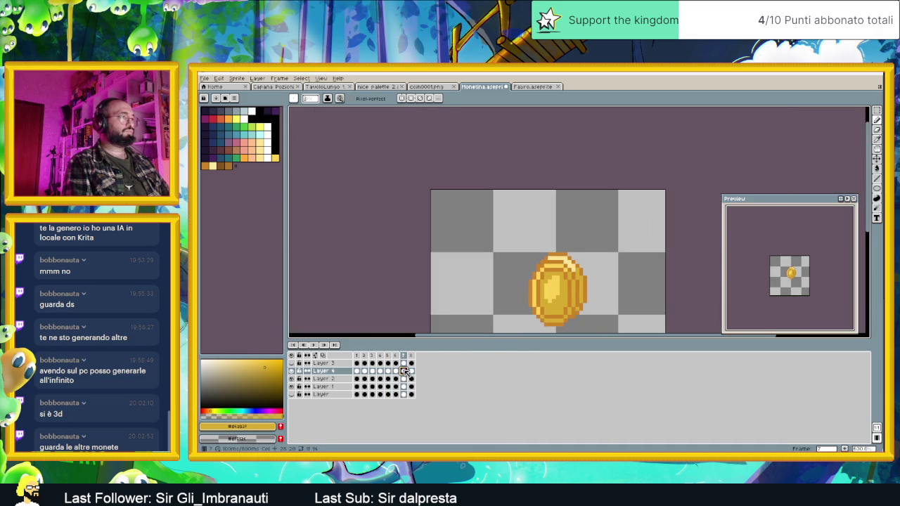
scroll(548, 274, up, 3)
drag(548, 275, 546, 298)
click(553, 298)
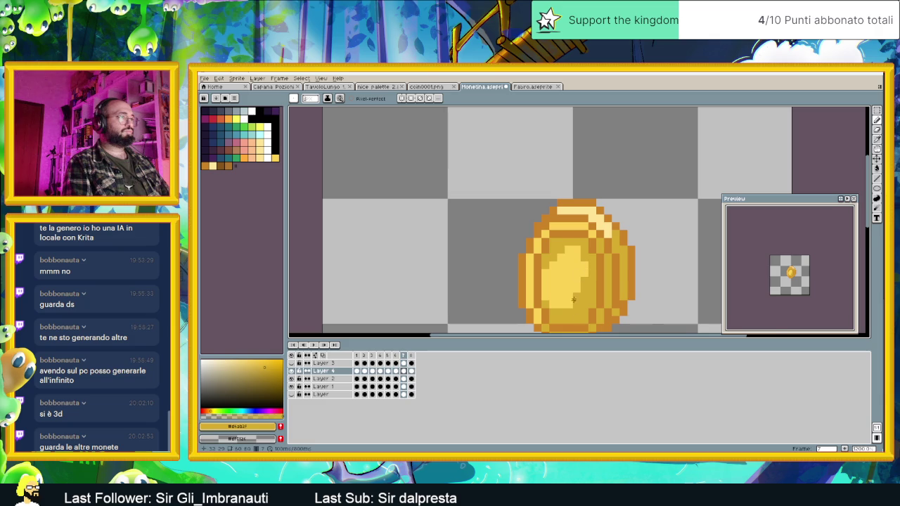
scroll(574, 291, down, 3)
scroll(586, 282, up, 1)
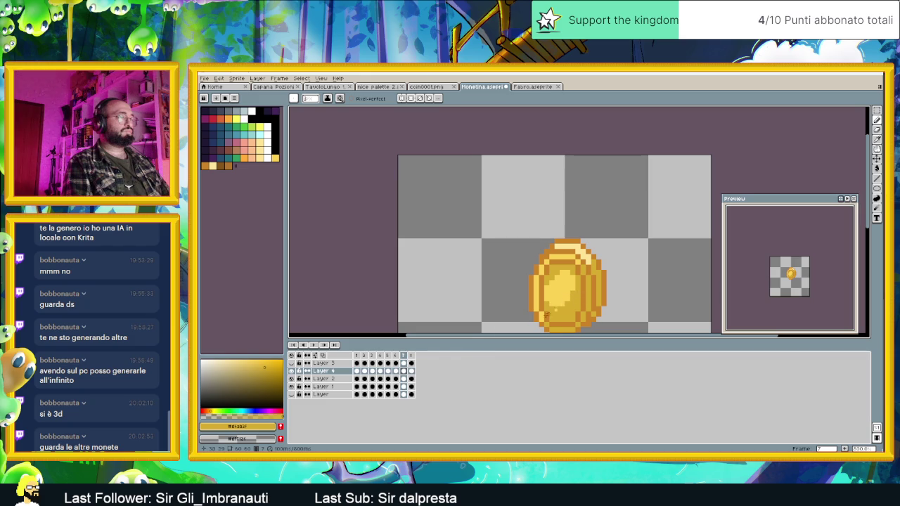
- Go to frame 8 and play the spinning coin animation
click(411, 355)
scroll(577, 275, down, 2)
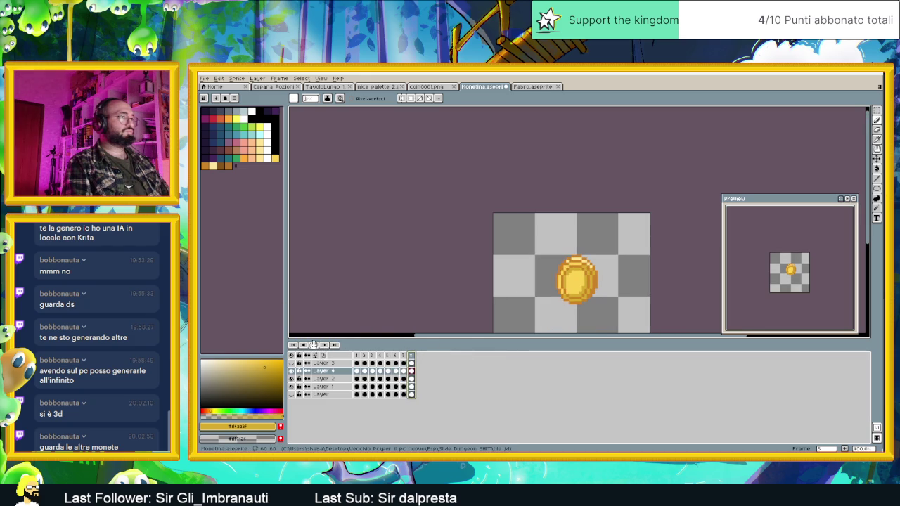
click(313, 345)
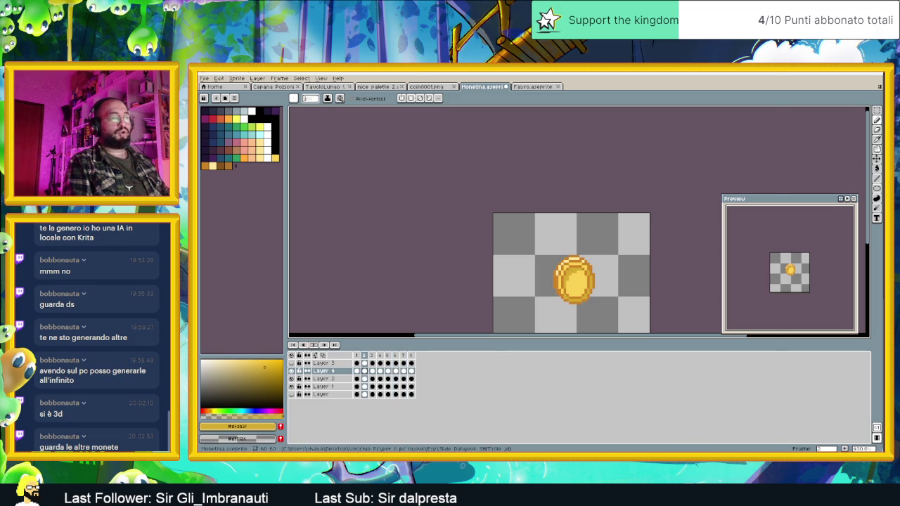
key(alt+Tab)
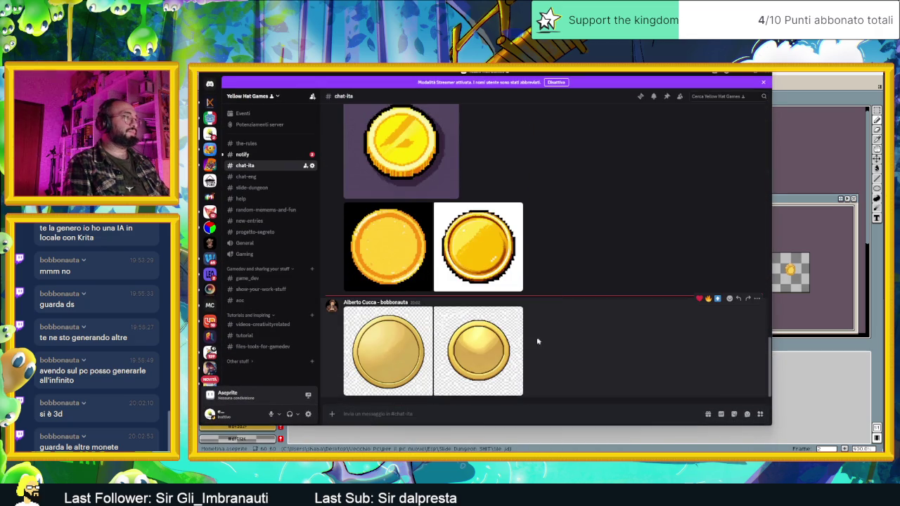
- Enlarge two reference coin images from the Discord chat, closing each after viewing
click(474, 349)
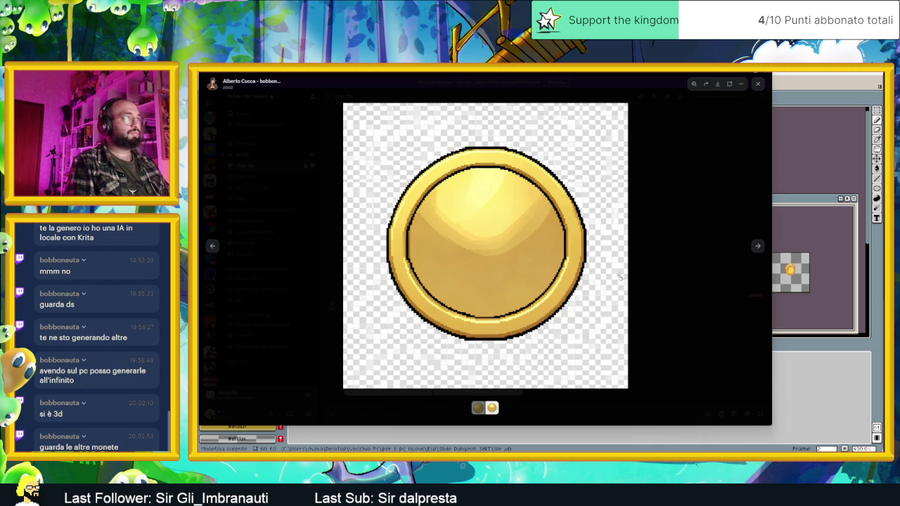
click(659, 266)
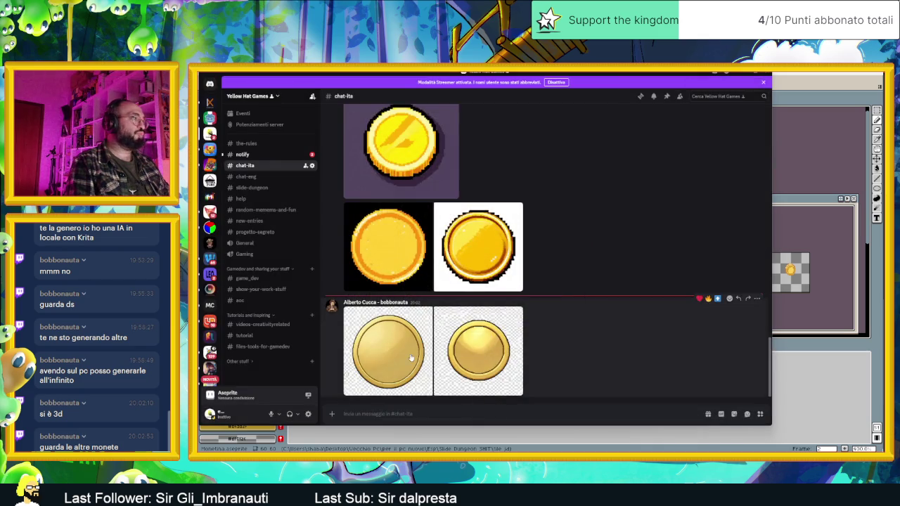
click(412, 358)
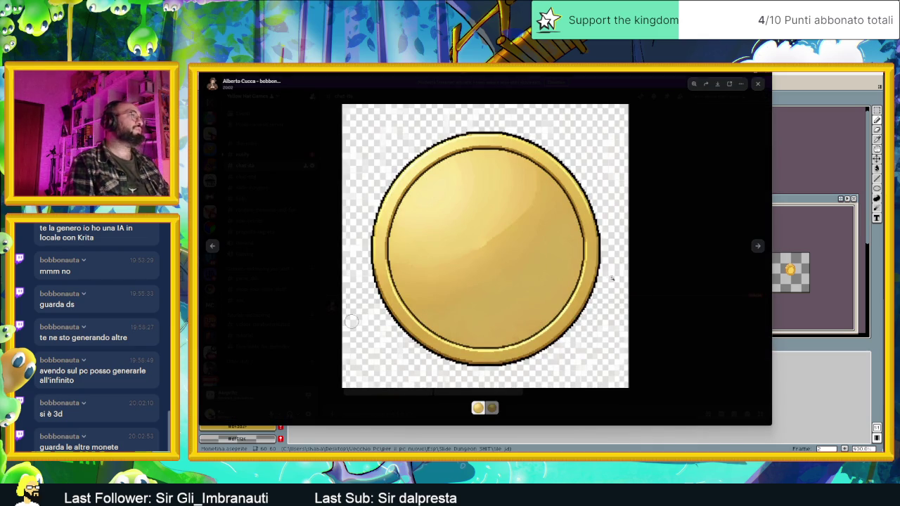
click(657, 267)
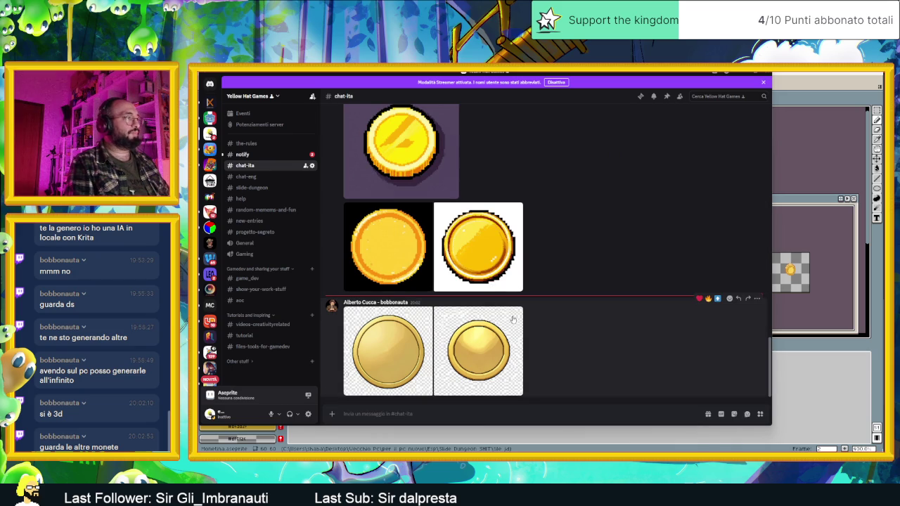
- Scroll through the chat's coin images, then close Discord to return to the sprite
scroll(577, 275, up, 2)
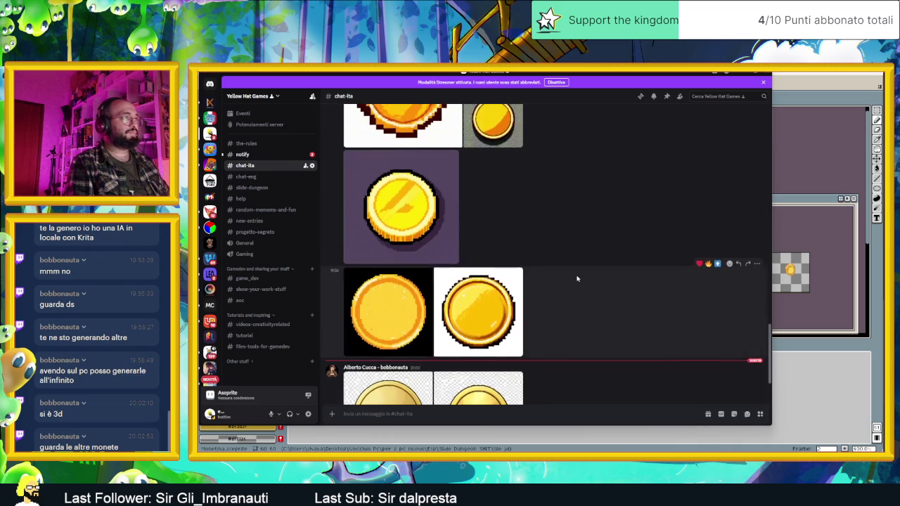
scroll(577, 275, up, 2)
scroll(577, 279, down, 2)
scroll(578, 281, down, 2)
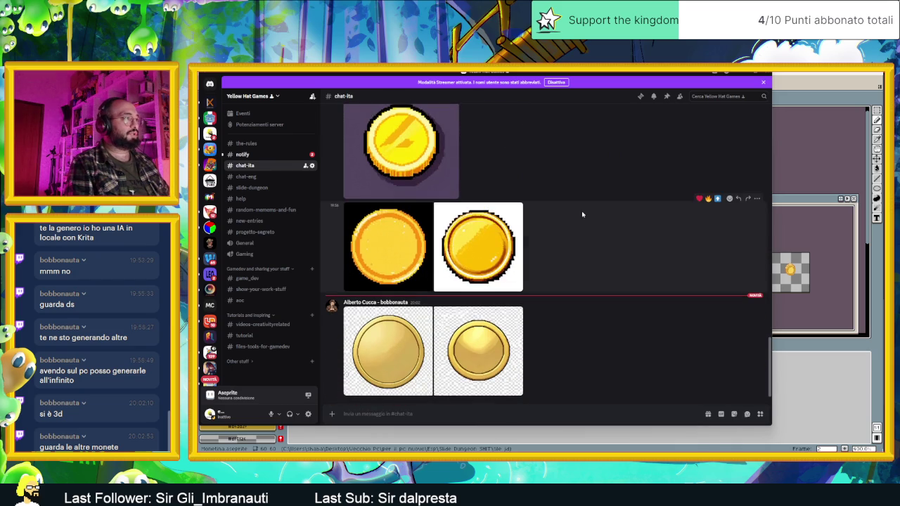
click(747, 73)
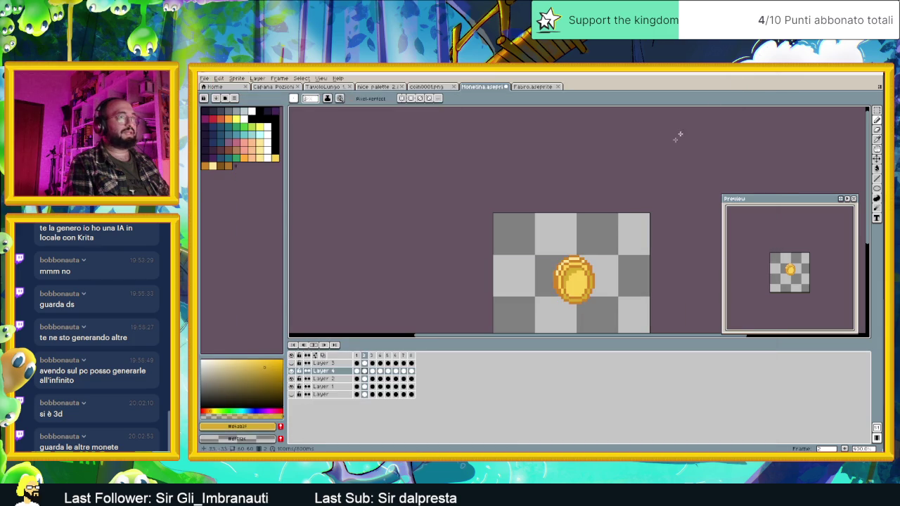
scroll(590, 298, up, 1)
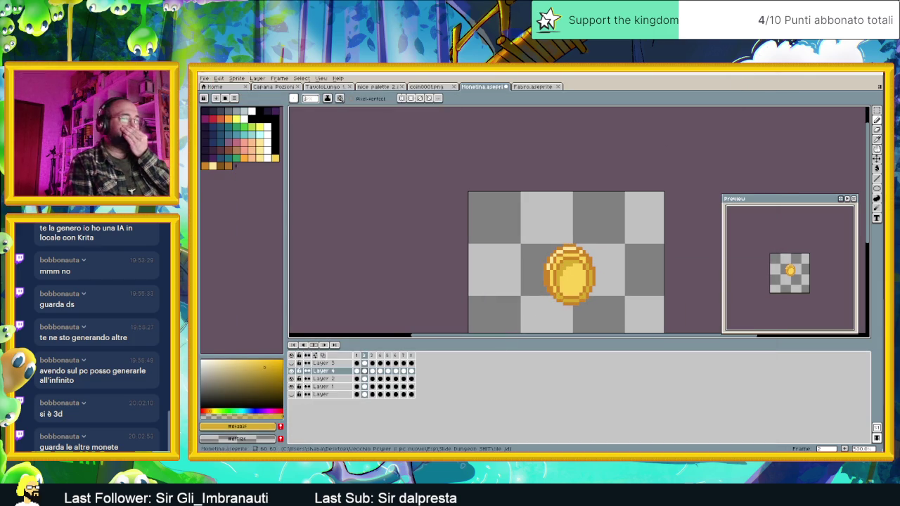
- Bring the chat back and study one reference coin image enlarged before dismissing it
key(alt+Tab)
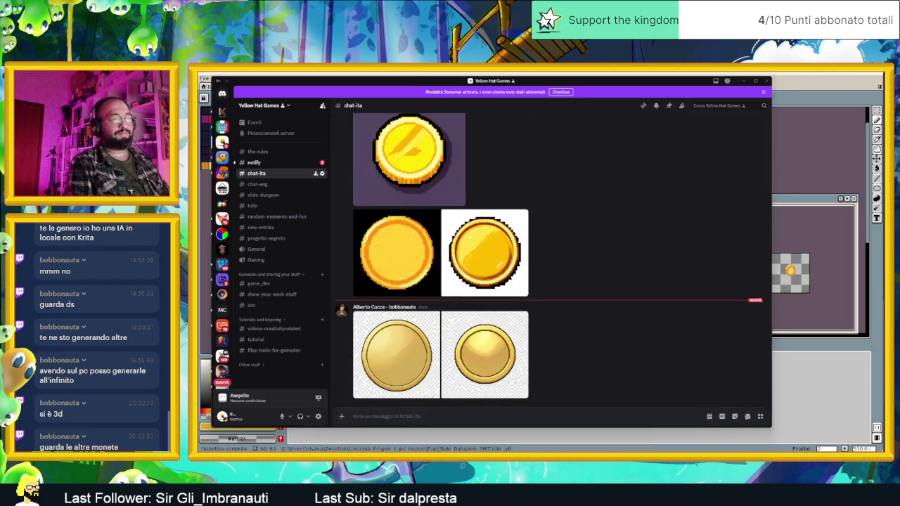
click(513, 318)
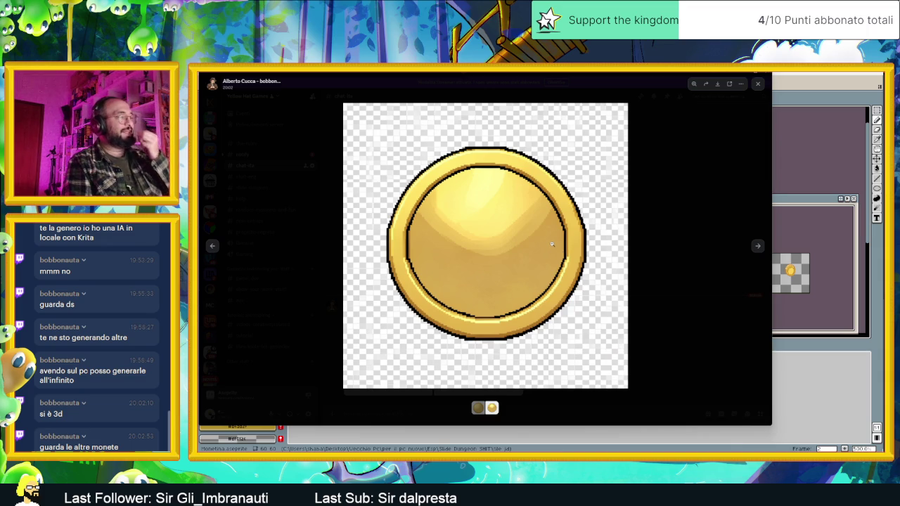
click(743, 74)
scroll(583, 234, up, 1)
- Zoom in on the canvas and show the coin's full-face frame 1
scroll(582, 234, up, 1)
scroll(583, 234, up, 1)
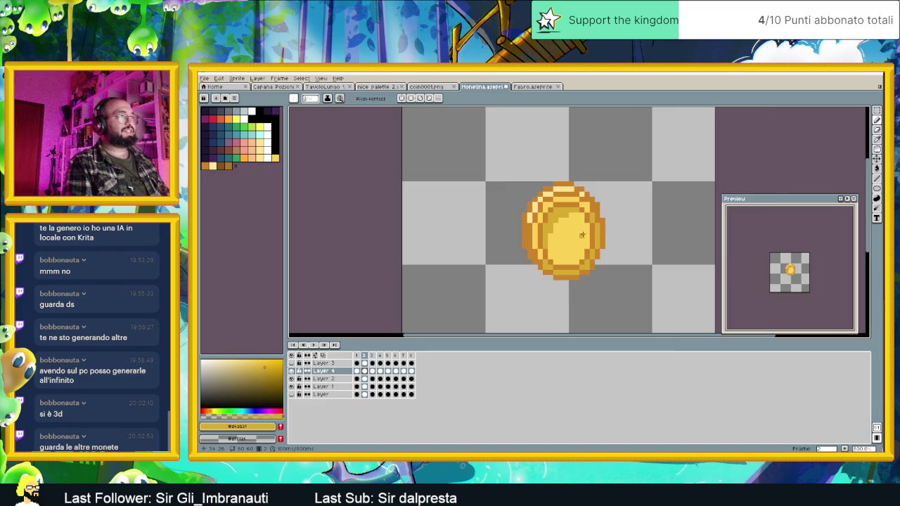
scroll(583, 234, up, 1)
click(357, 371)
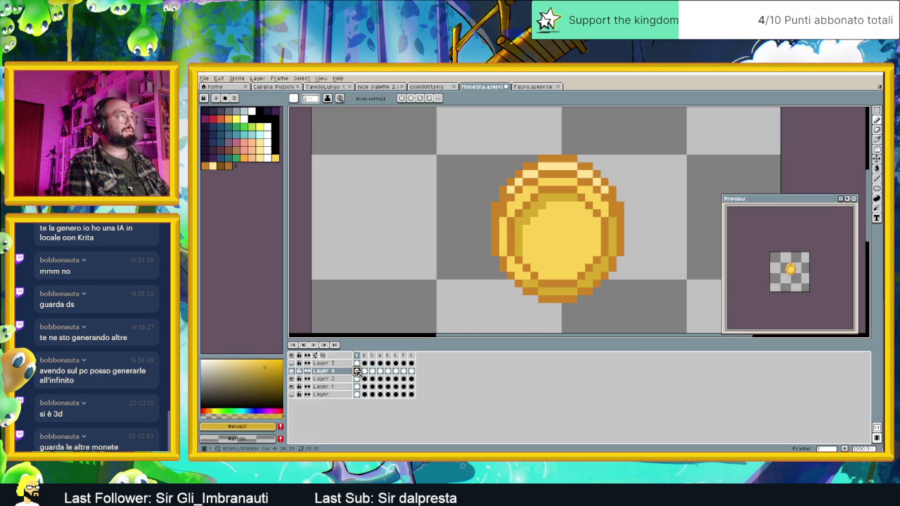
- Add a new layer above Layer 4 and inspect the enlarged coin
click(324, 372)
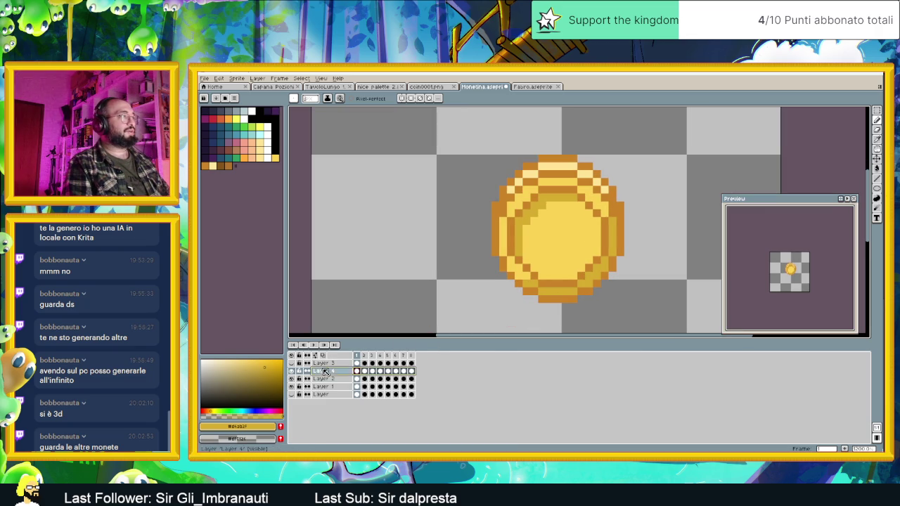
right_click(324, 372)
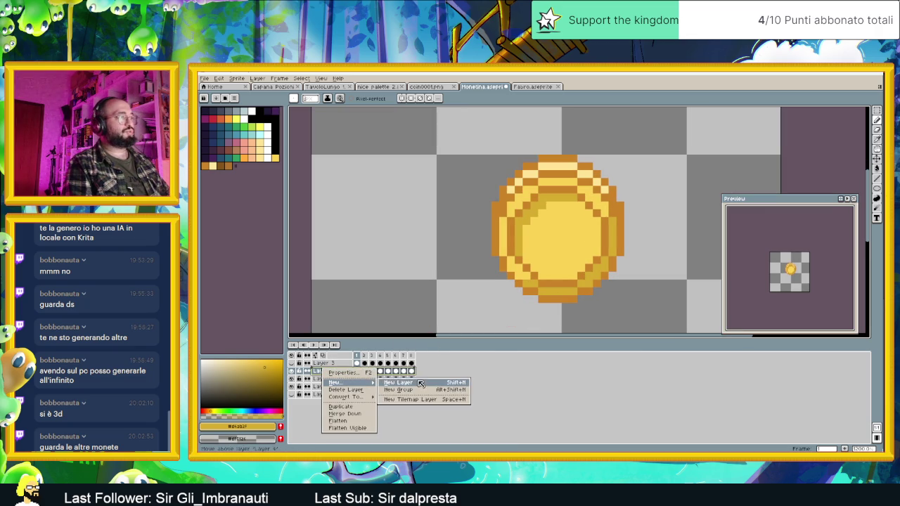
click(420, 383)
scroll(530, 205, down, 1)
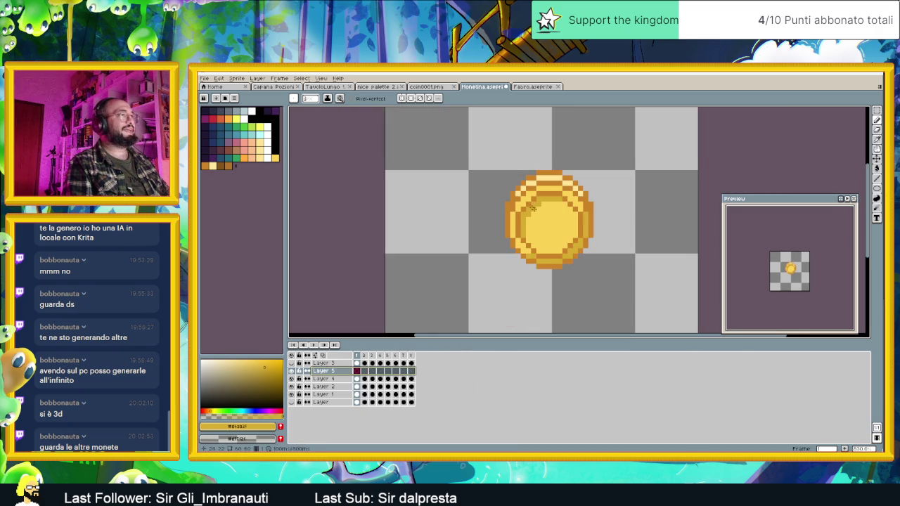
scroll(534, 211, right, 2)
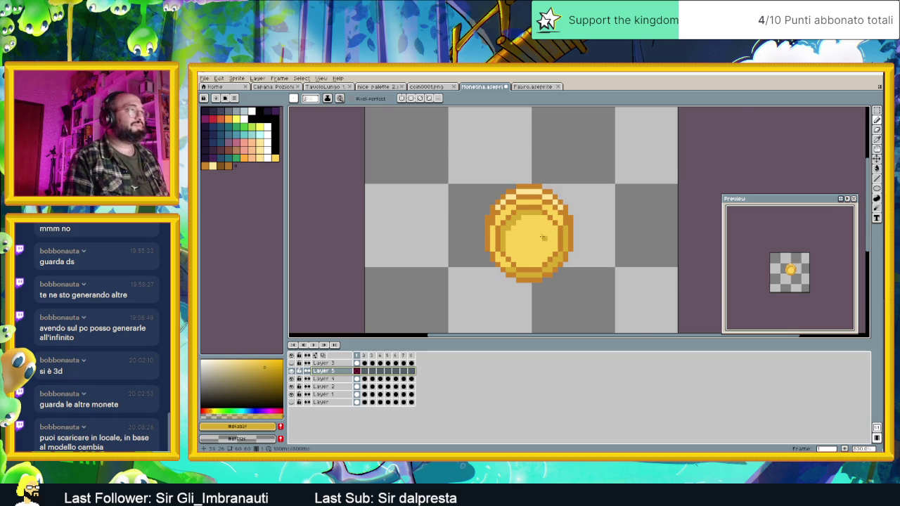
scroll(541, 238, up, 1)
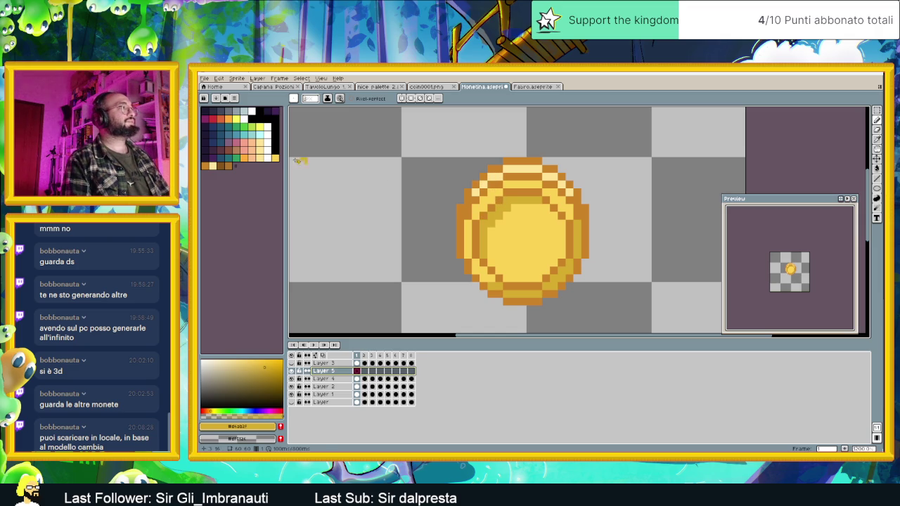
scroll(515, 168, down, 1)
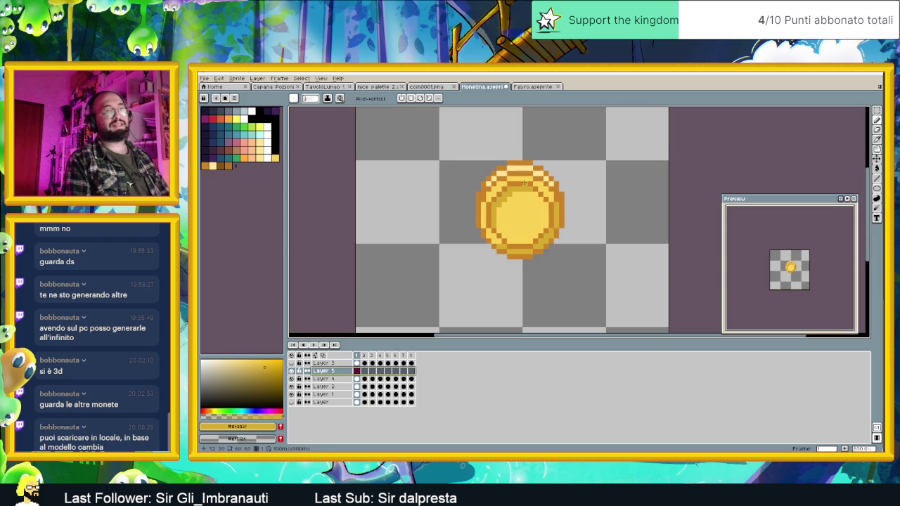
scroll(524, 183, up, 1)
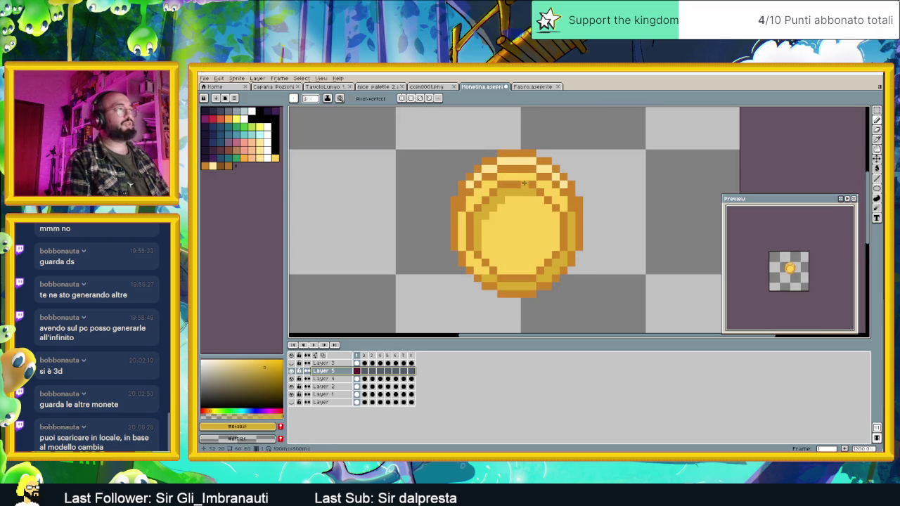
- Review rotation frames 3 through 8, then step back to the narrow frame 5
click(364, 356)
click(372, 356)
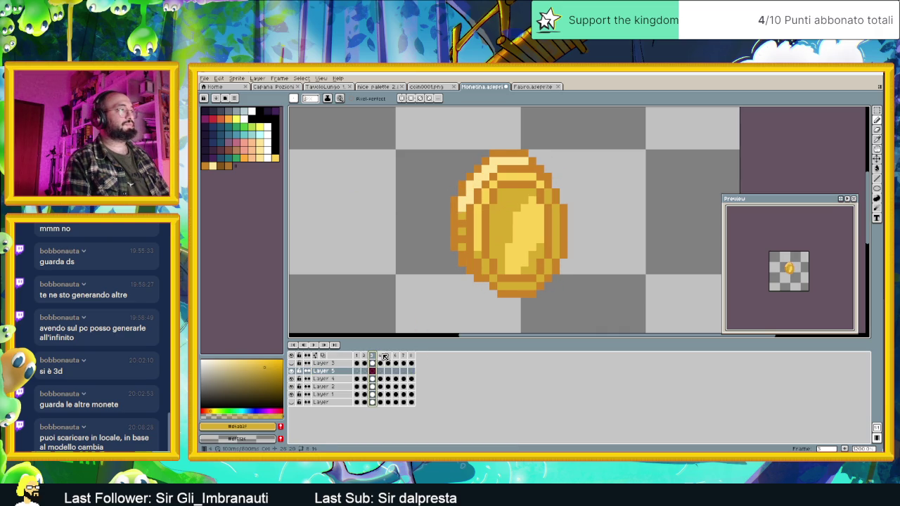
click(382, 356)
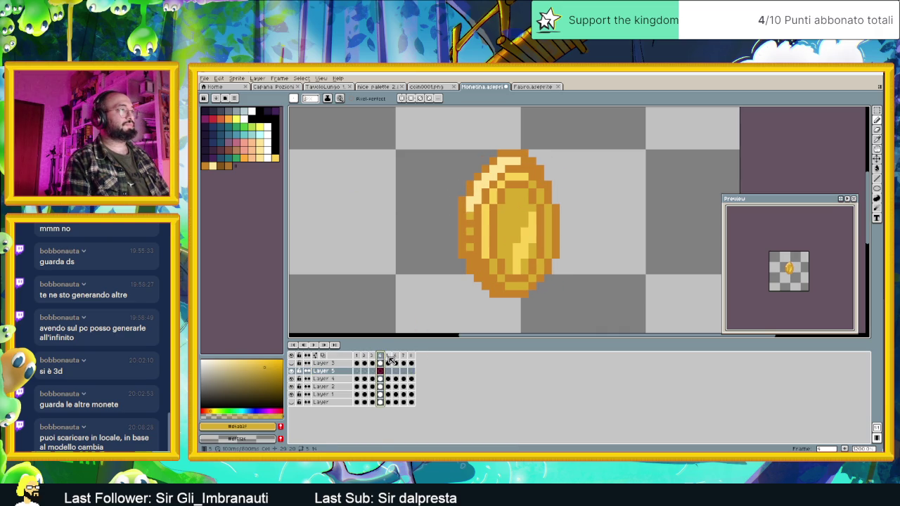
click(388, 356)
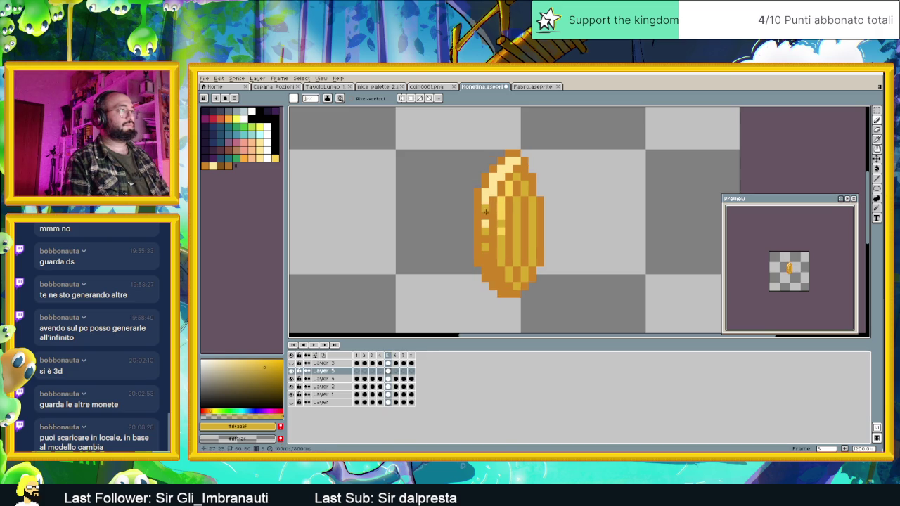
click(396, 356)
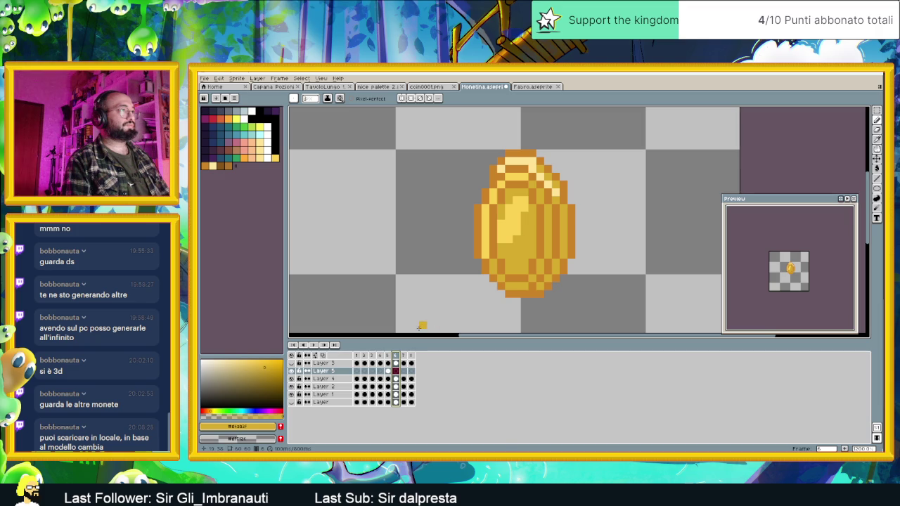
click(404, 357)
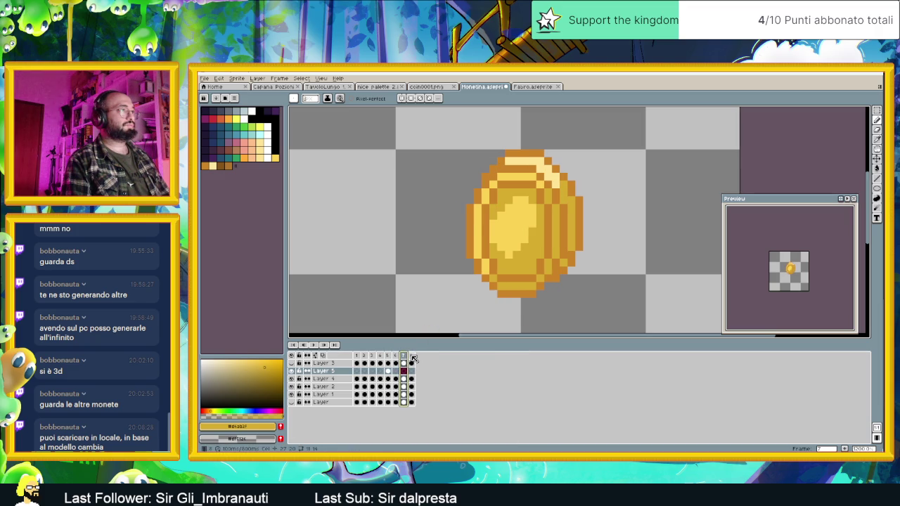
click(413, 358)
click(403, 356)
key(Left)
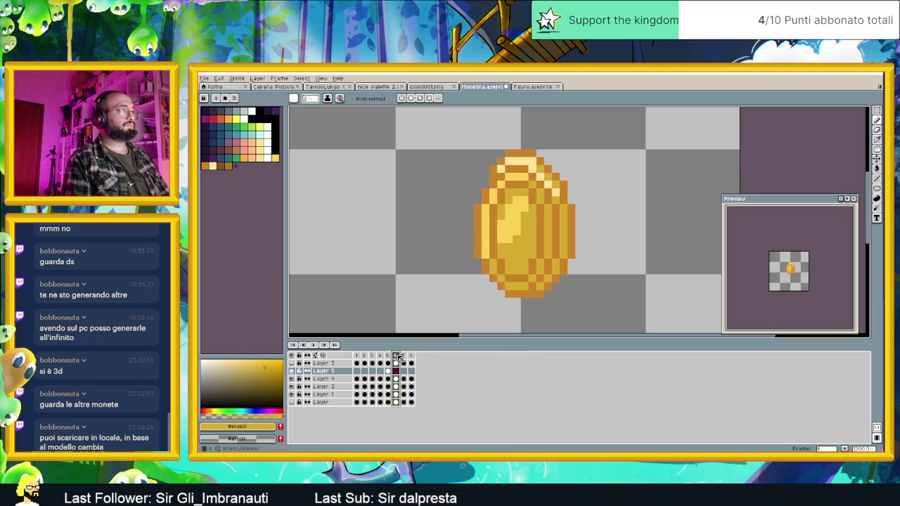
key(Left)
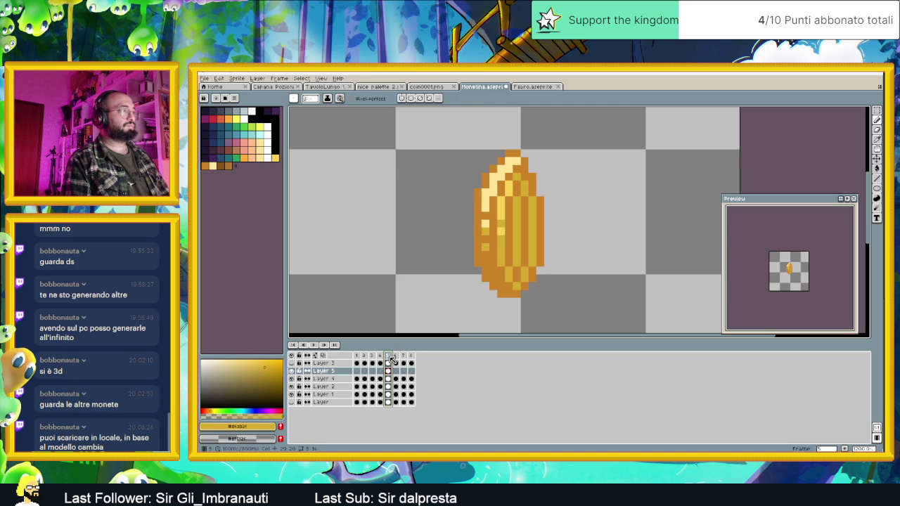
- Insert a new frame 6 duplicating frame 5's narrow pose and select its cels on all layers
right_click(391, 359)
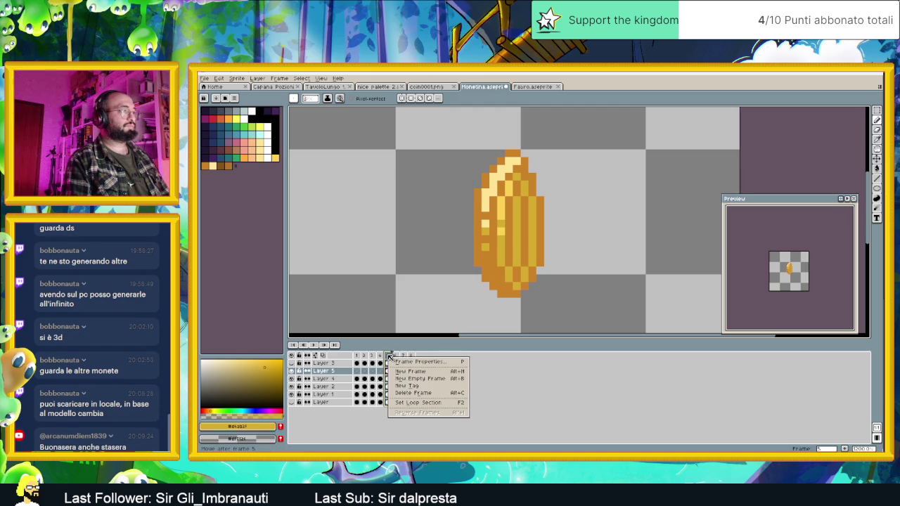
click(410, 370)
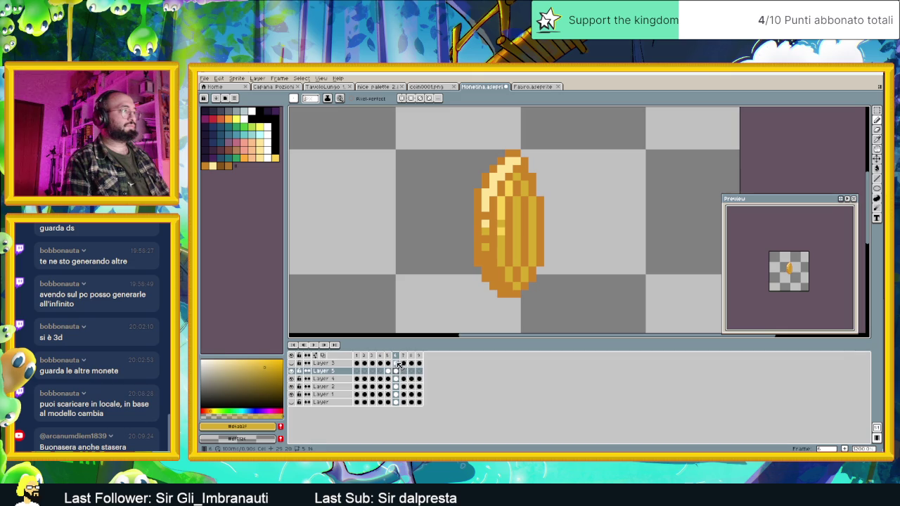
drag(398, 363, 396, 403)
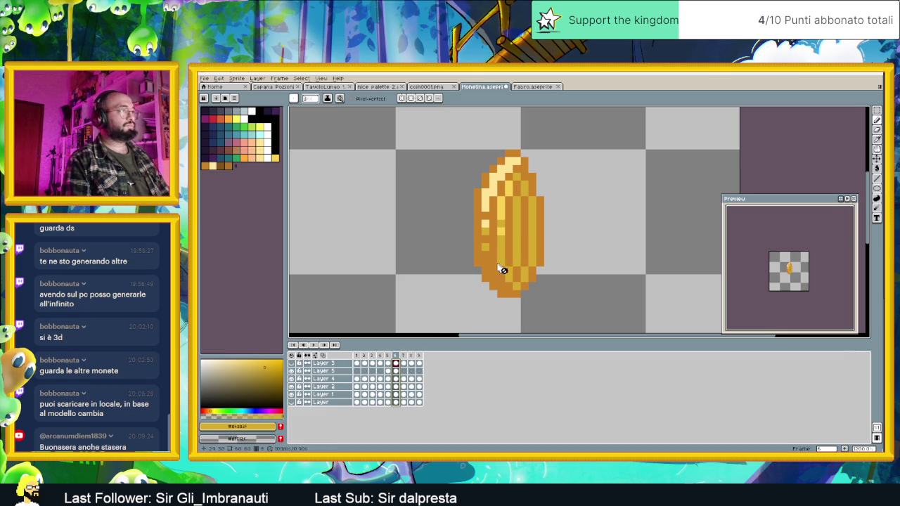
scroll(508, 266, down, 2)
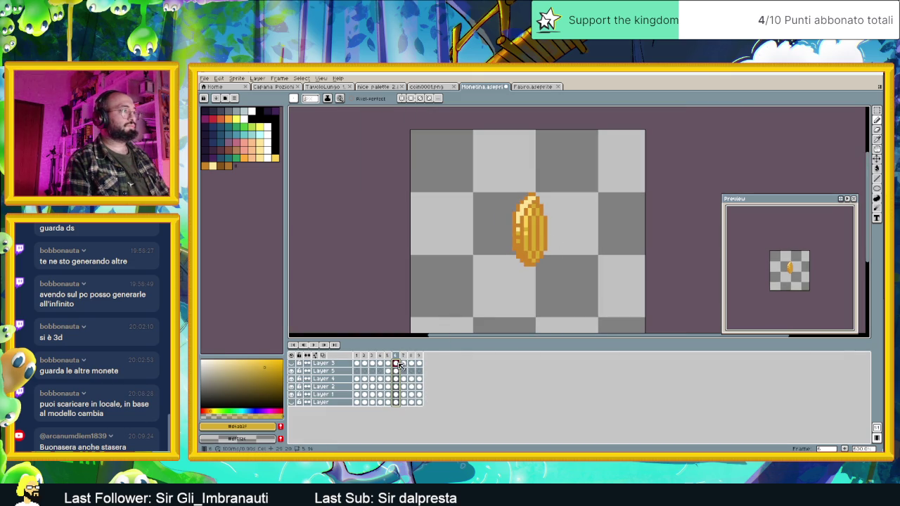
- Select frame 6's cels across all layers and draw a rectangular selection around the coin
click(397, 379)
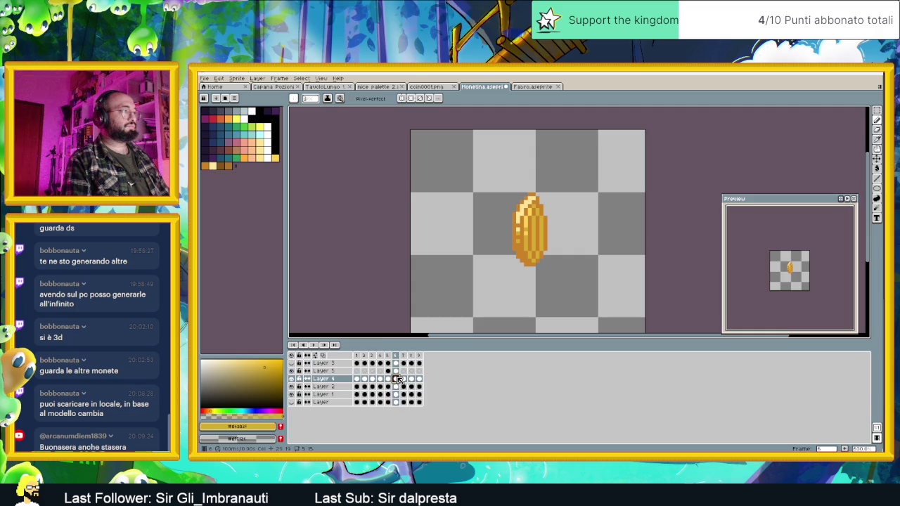
drag(398, 395, 396, 363)
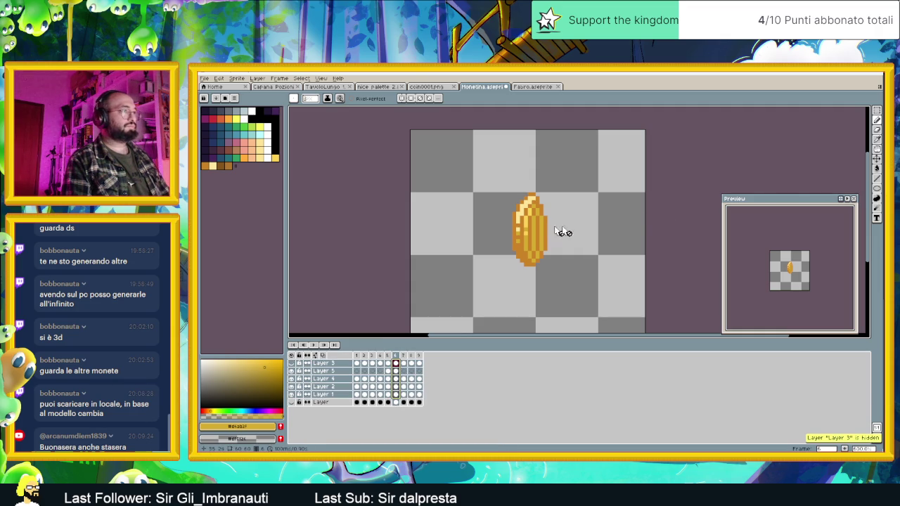
click(878, 111)
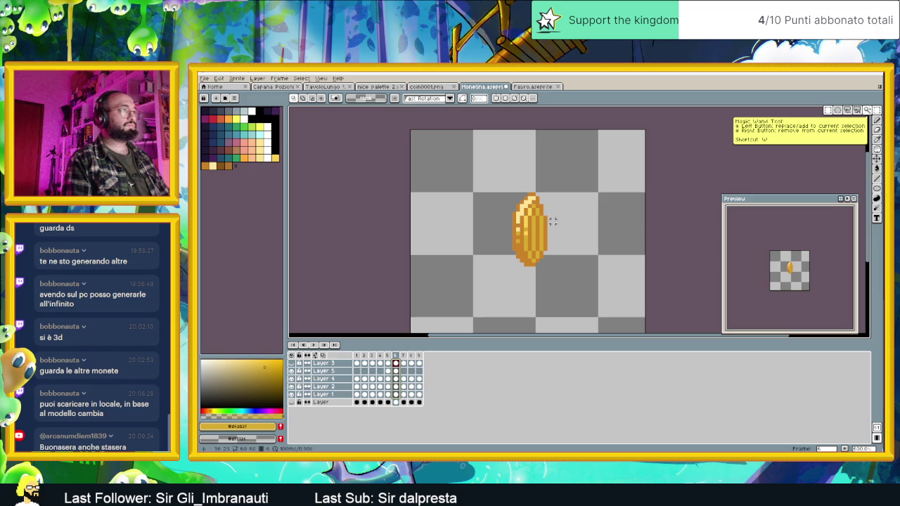
mouse_move(497, 186)
mouse_down()
mouse_move(544, 224)
mouse_move(575, 275)
mouse_up()
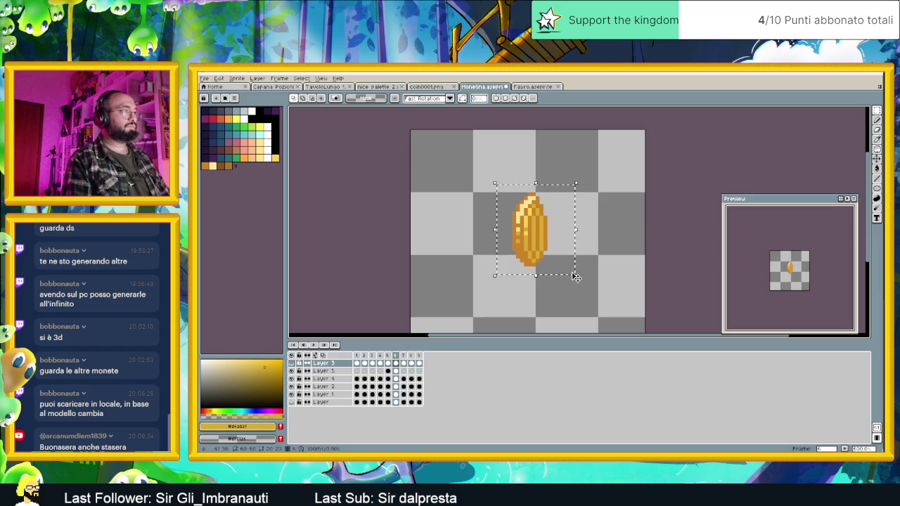
- Flip the frame 6 coin horizontally on each layer, then deselect
click(398, 357)
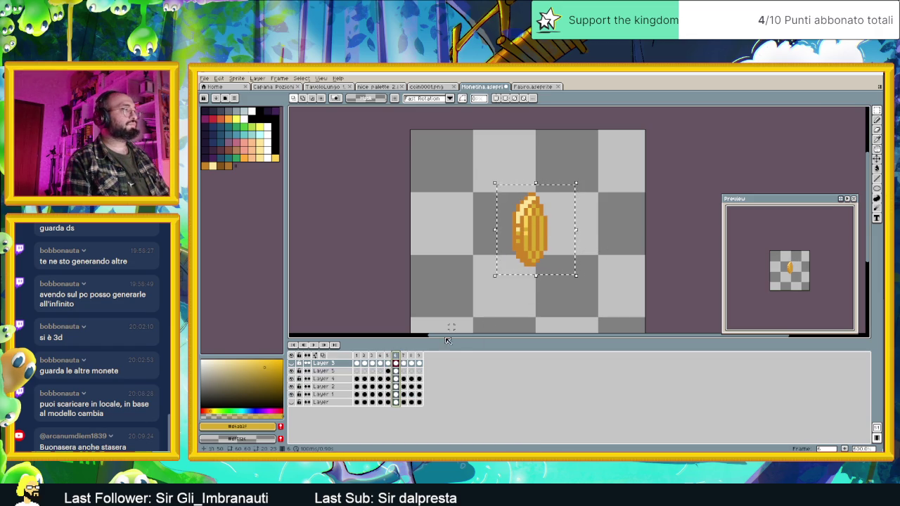
click(396, 370)
key(ctrl+v)
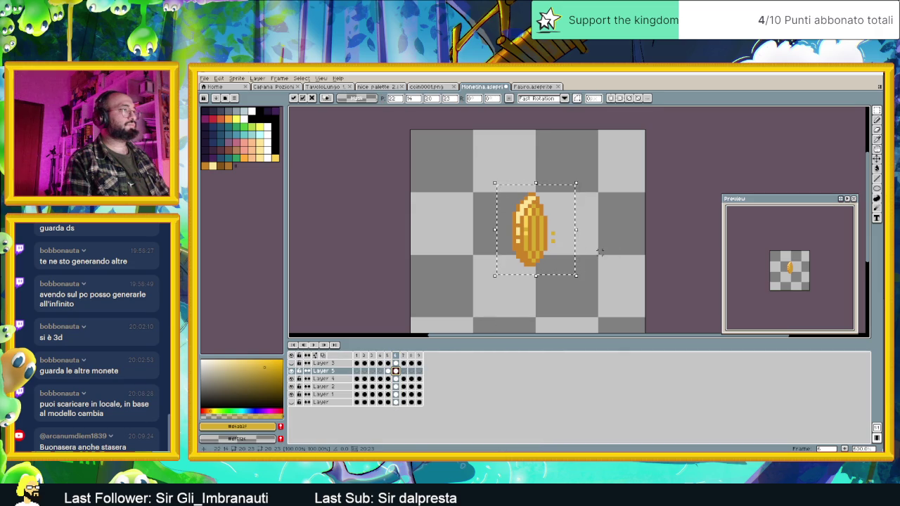
click(396, 379)
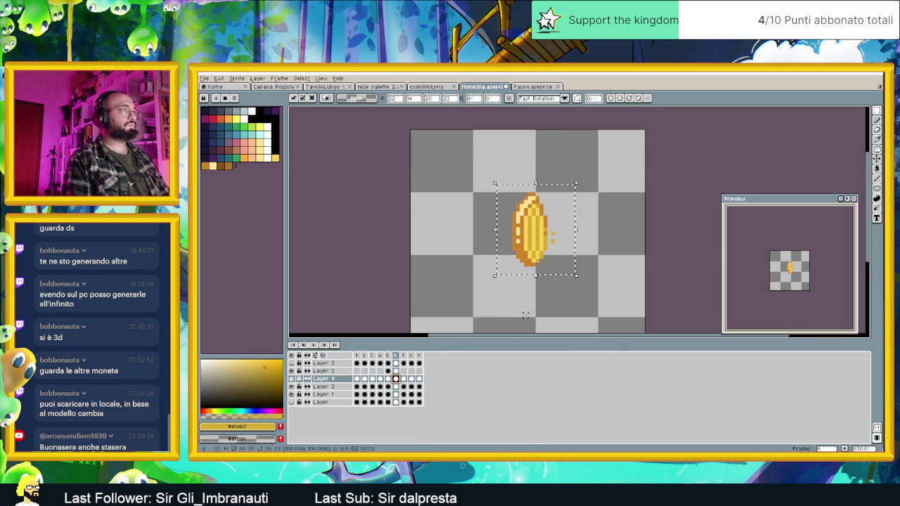
click(395, 387)
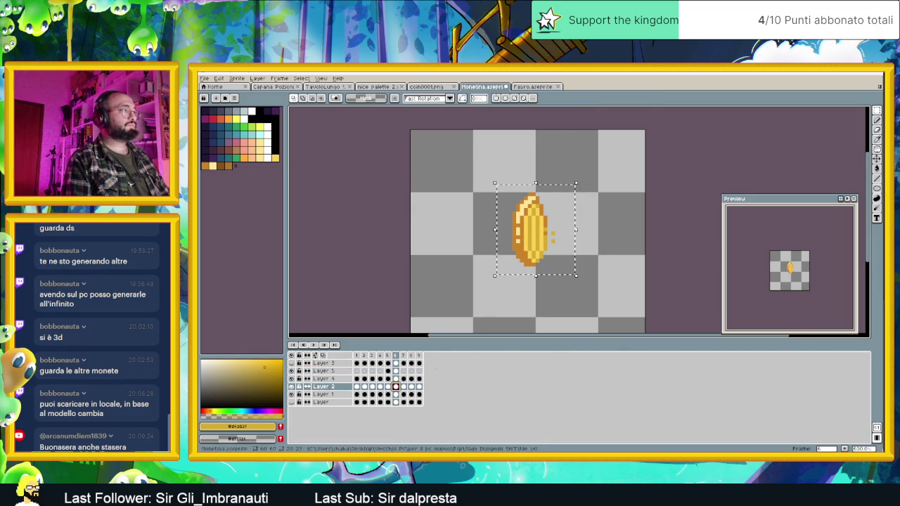
click(398, 394)
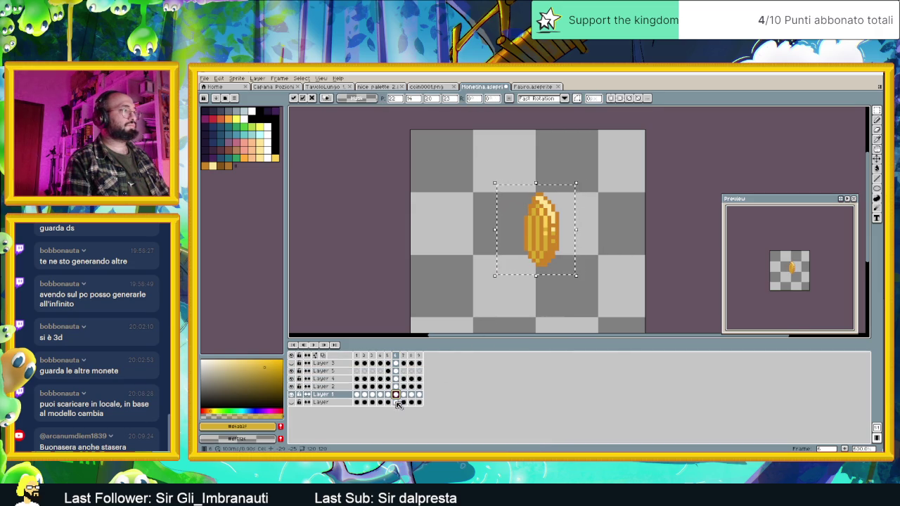
click(397, 402)
click(642, 228)
- Add a new frame after frame 8 and play the coin spin
click(406, 357)
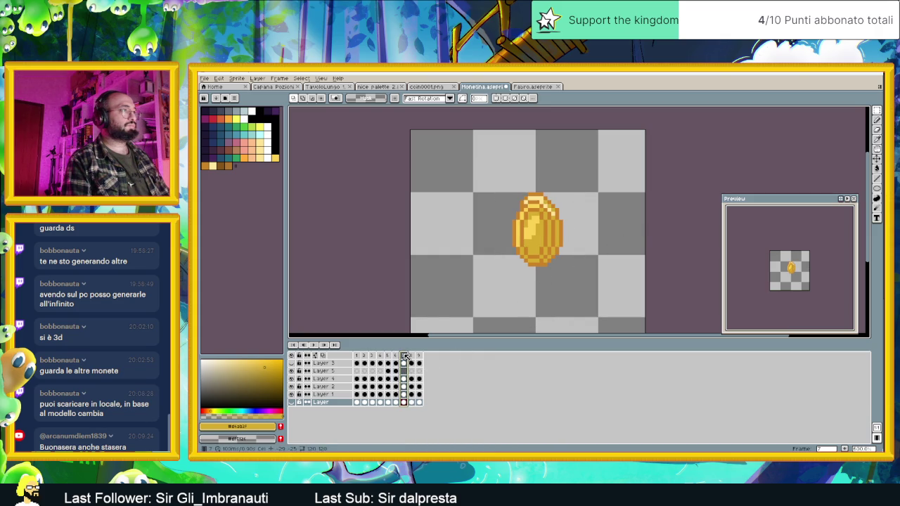
click(411, 357)
key(alt+n)
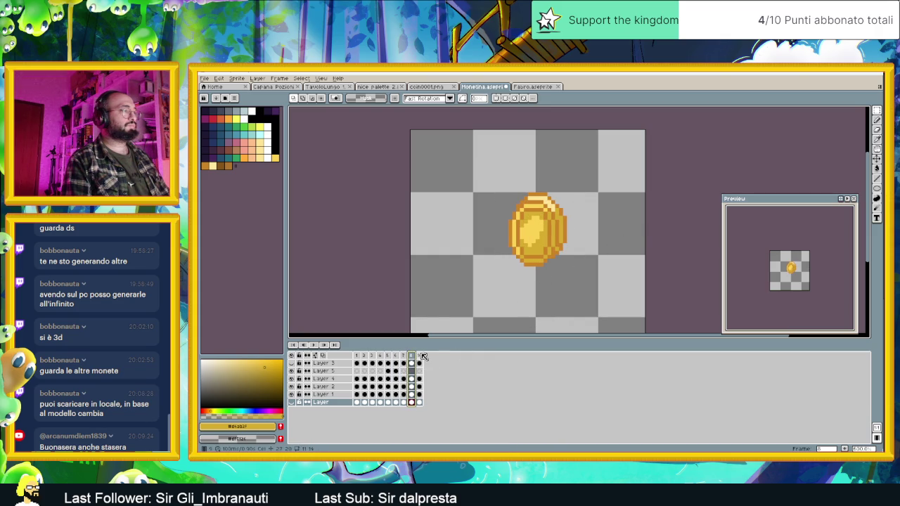
click(314, 345)
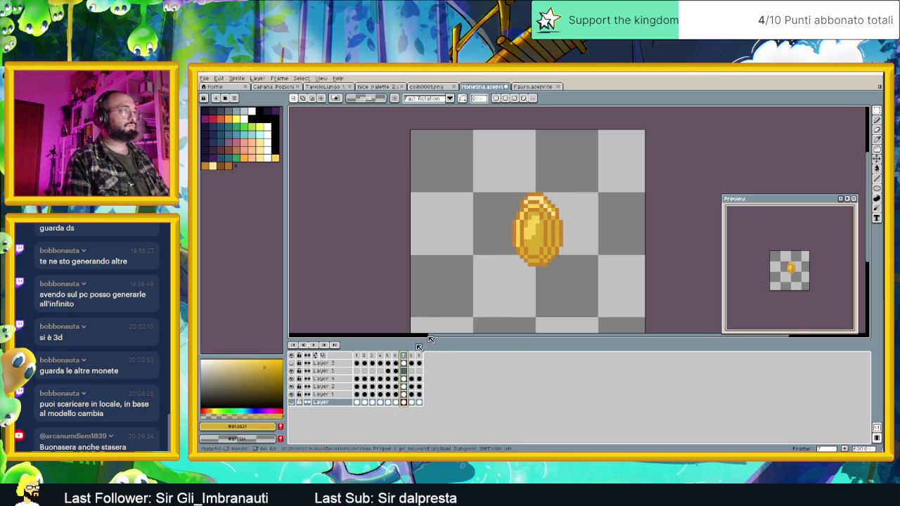
- Rewind to frame 1 on Layer 5 and flick between the Fabro and Monetina sprites
scroll(526, 204, up, 1)
scroll(526, 204, up, 1)
scroll(526, 204, down, 2)
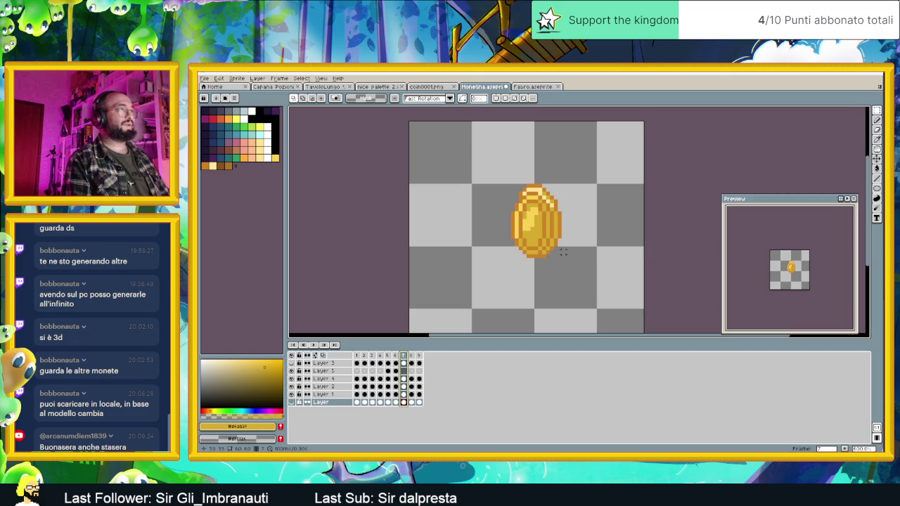
drag(403, 357, 357, 355)
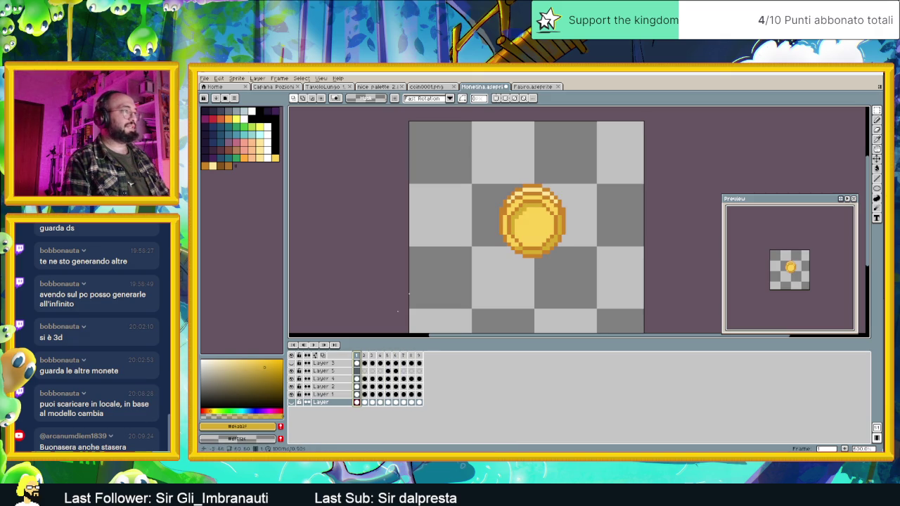
click(357, 371)
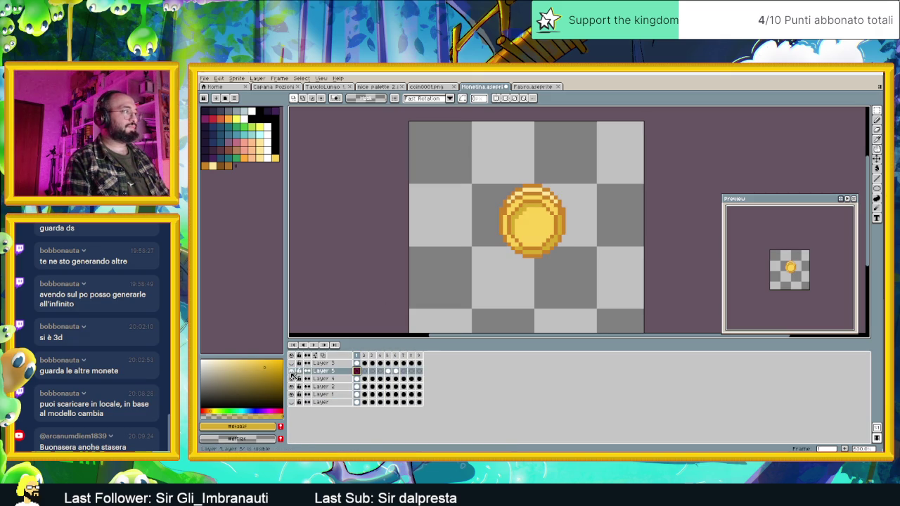
click(524, 86)
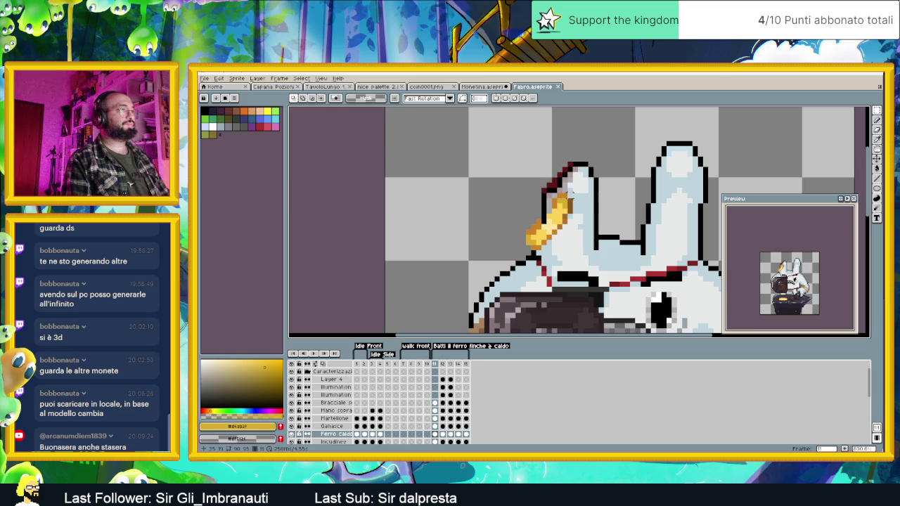
click(478, 86)
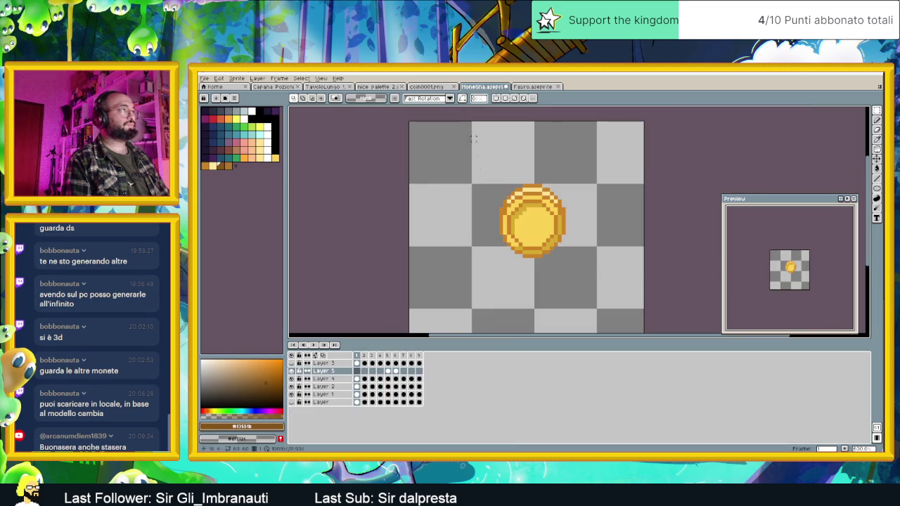
scroll(544, 240, up, 2)
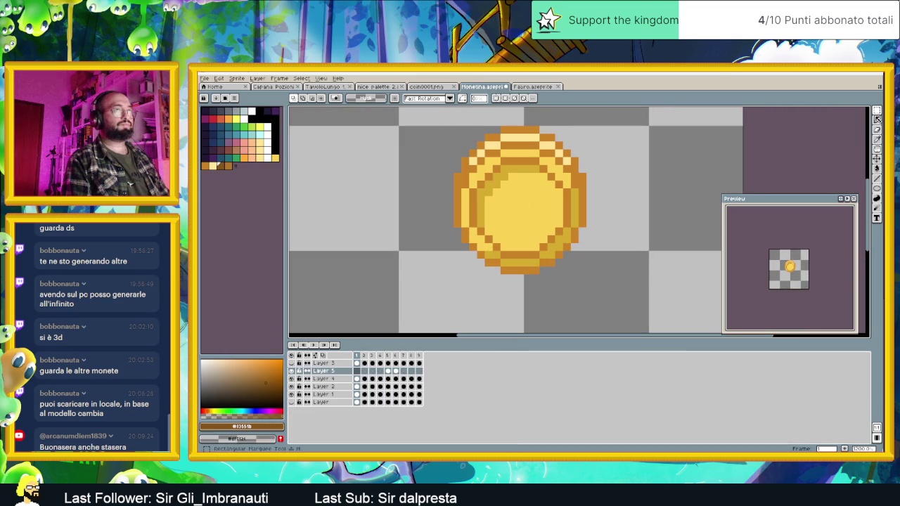
- With the Pencil, dot dark brown pixels on frame 1's upper-left inner rim and lower-right rim
key(b)
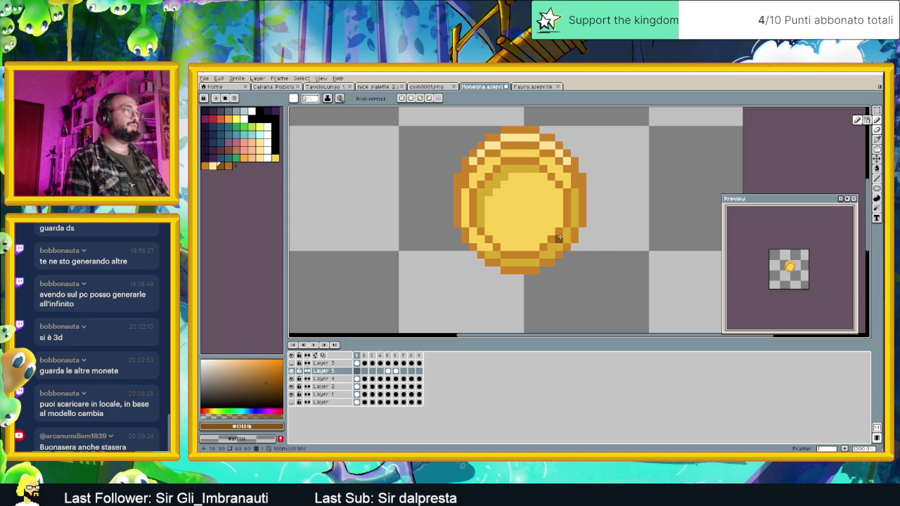
click(495, 169)
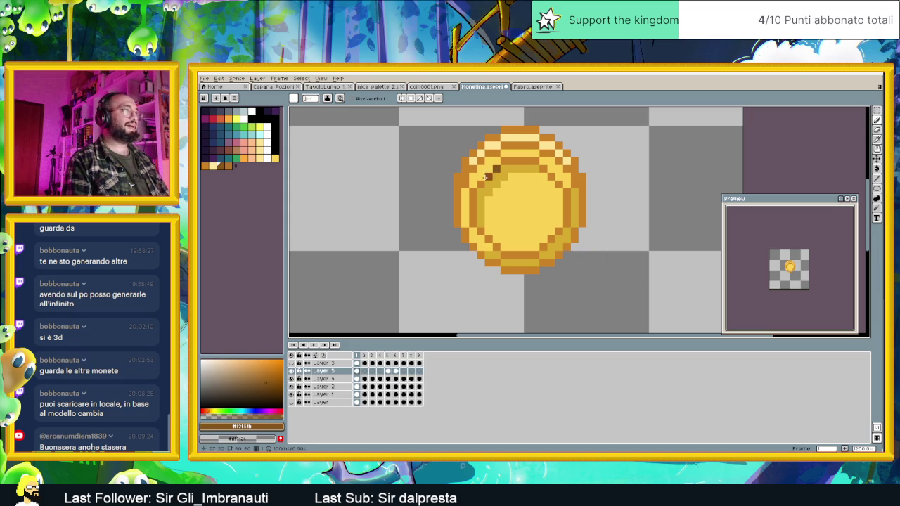
click(489, 176)
click(505, 162)
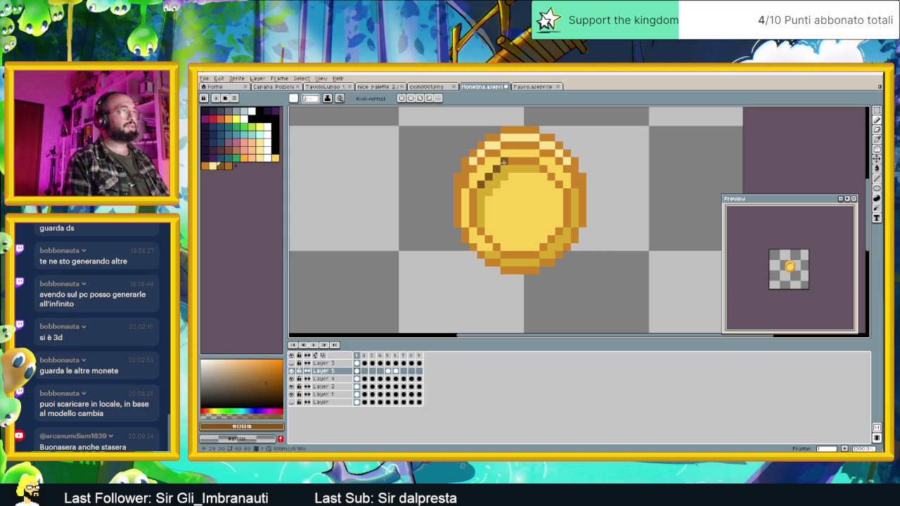
click(575, 240)
click(574, 232)
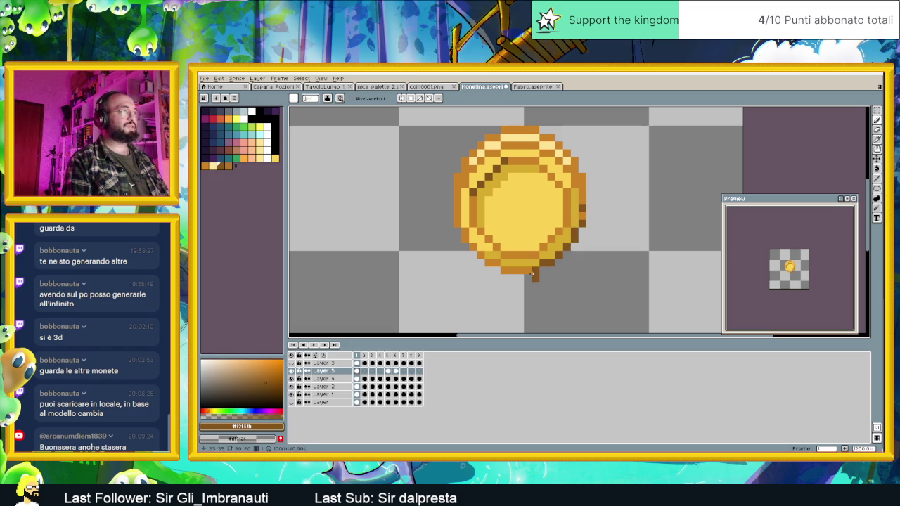
click(582, 216)
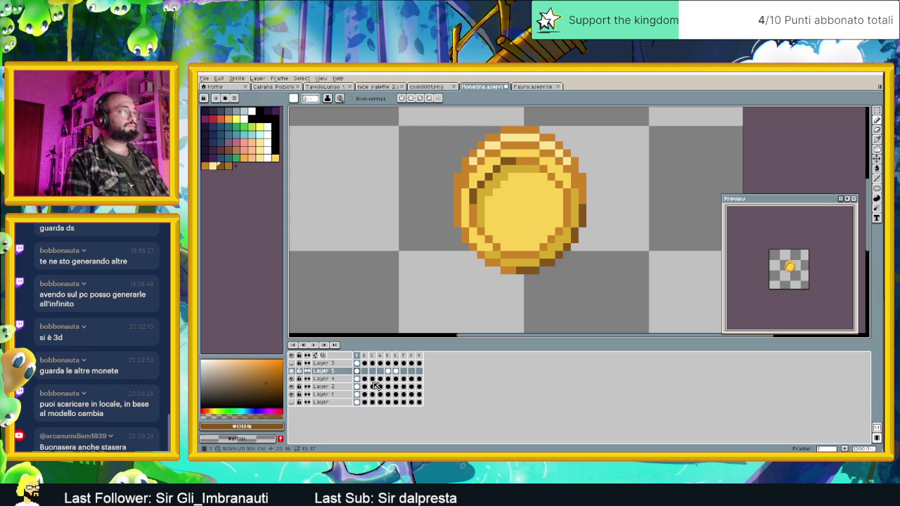
- Shade frame 2's coin dark brown along its upper-left rim and right and lower-right rim
click(364, 371)
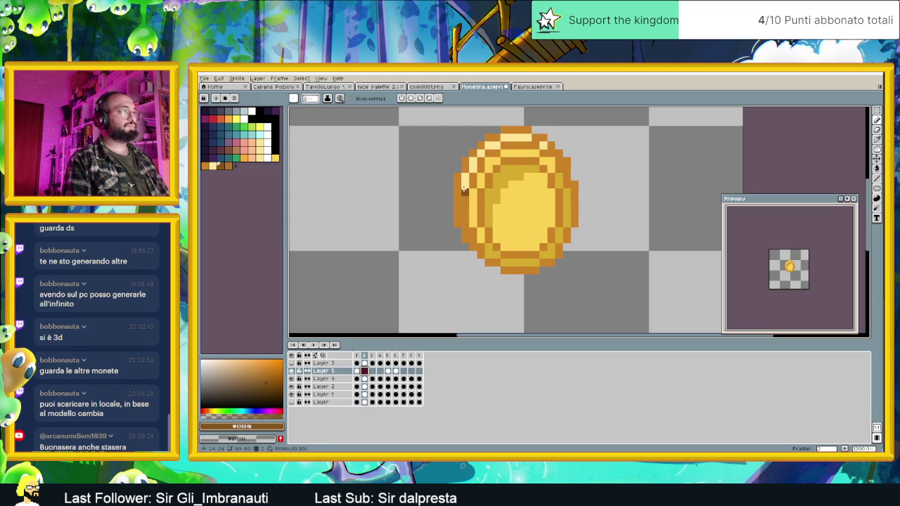
mouse_move(512, 162)
mouse_down()
mouse_move(495, 169)
mouse_move(482, 204)
mouse_up()
click(566, 225)
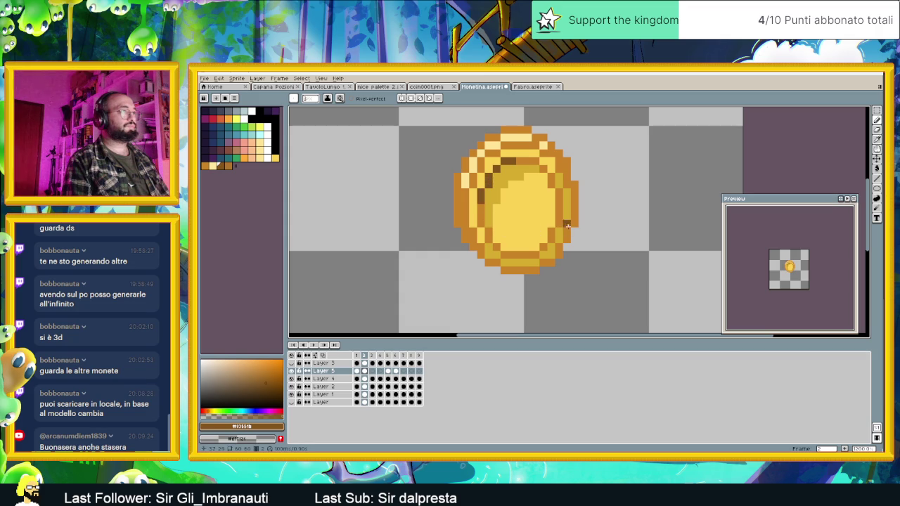
click(574, 221)
mouse_move(574, 224)
mouse_down()
mouse_move(552, 262)
mouse_move(536, 270)
mouse_up()
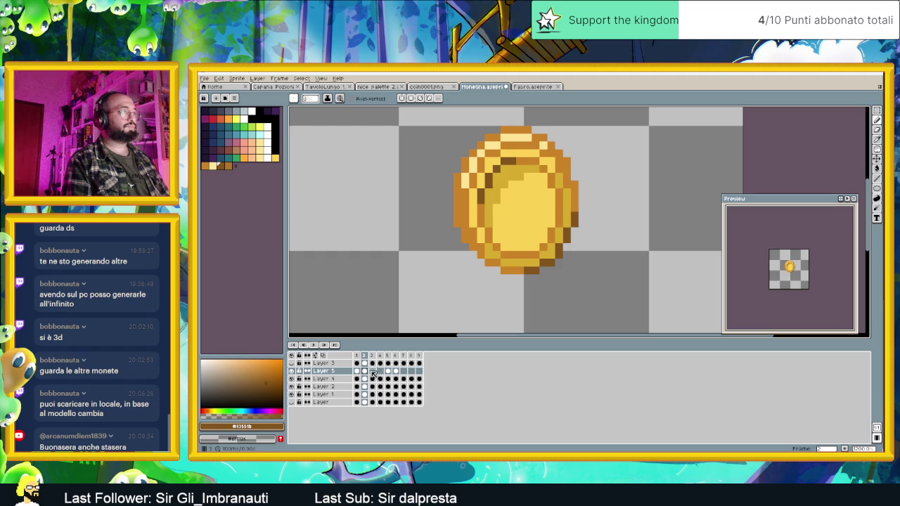
- Shade frame 3's upper-left inner rim and lower-right rim dark brown
click(372, 371)
mouse_move(519, 161)
mouse_down()
mouse_move(503, 162)
mouse_move(488, 205)
mouse_up()
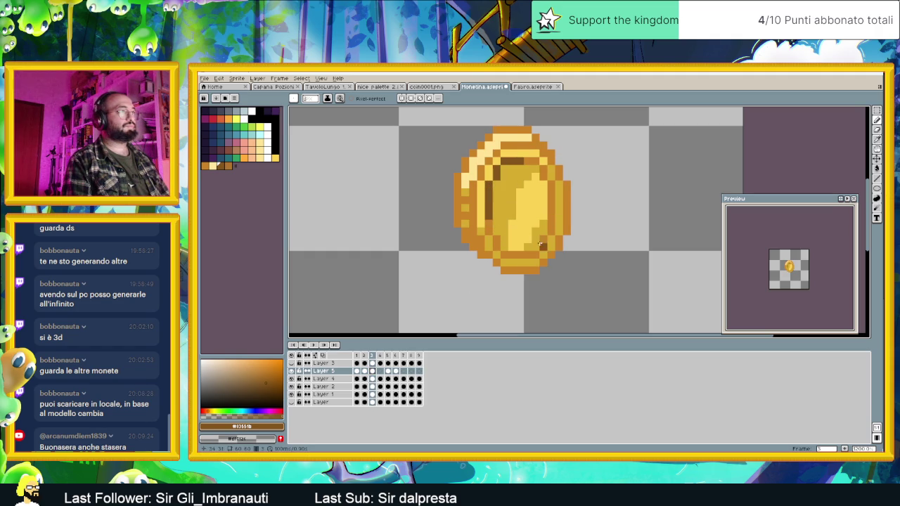
drag(566, 223, 556, 255)
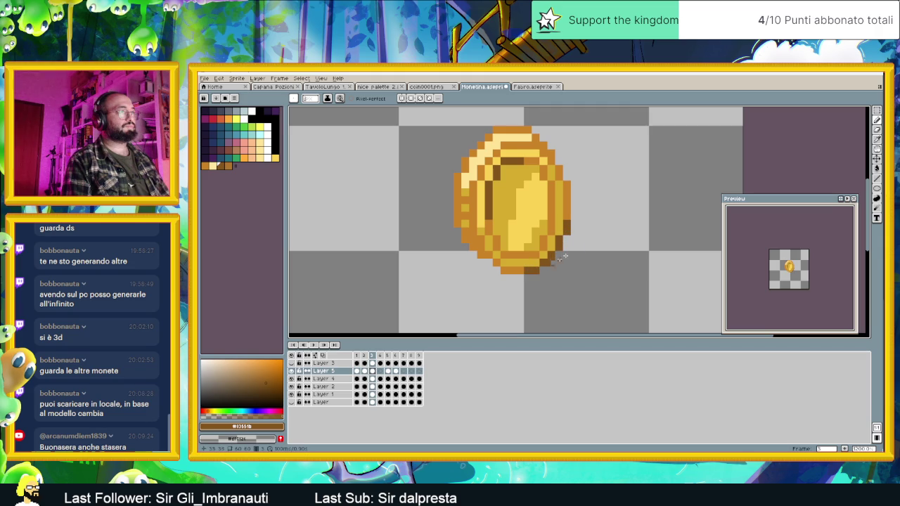
- Shade frame 4's upper-left inner rim and right edge with dark brown strokes
click(380, 371)
mouse_move(527, 160)
mouse_down()
mouse_move(496, 184)
mouse_move(497, 208)
mouse_up()
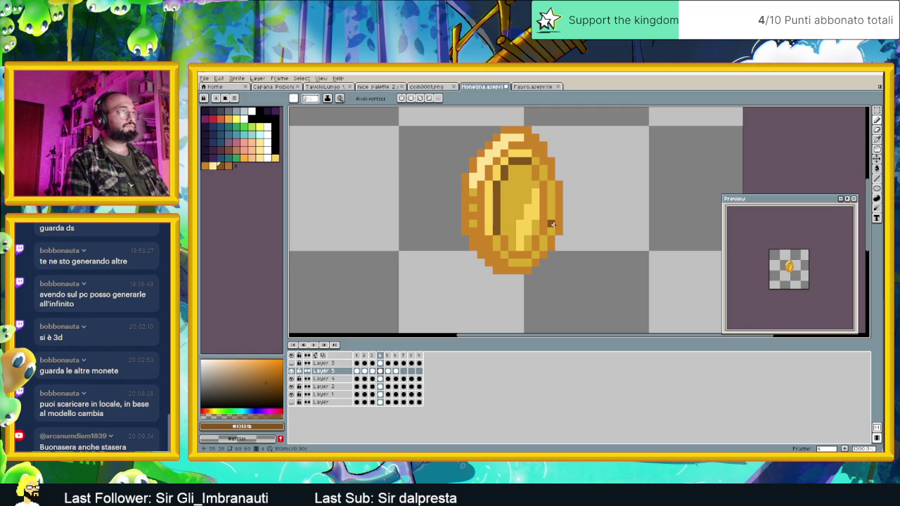
mouse_move(559, 202)
mouse_down()
mouse_move(547, 251)
mouse_move(499, 271)
mouse_up()
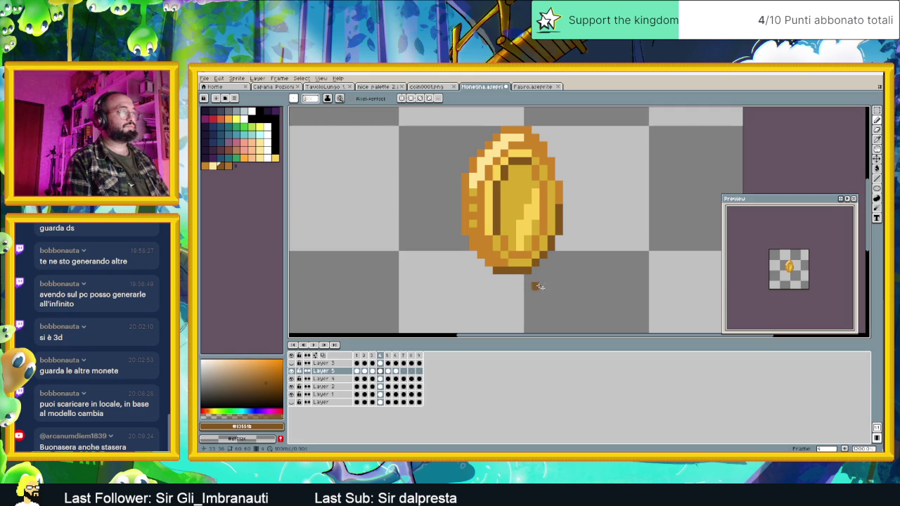
- Redraw frame 5's bottom and lower-right edge dark brown and add a dark centre stripe
click(388, 371)
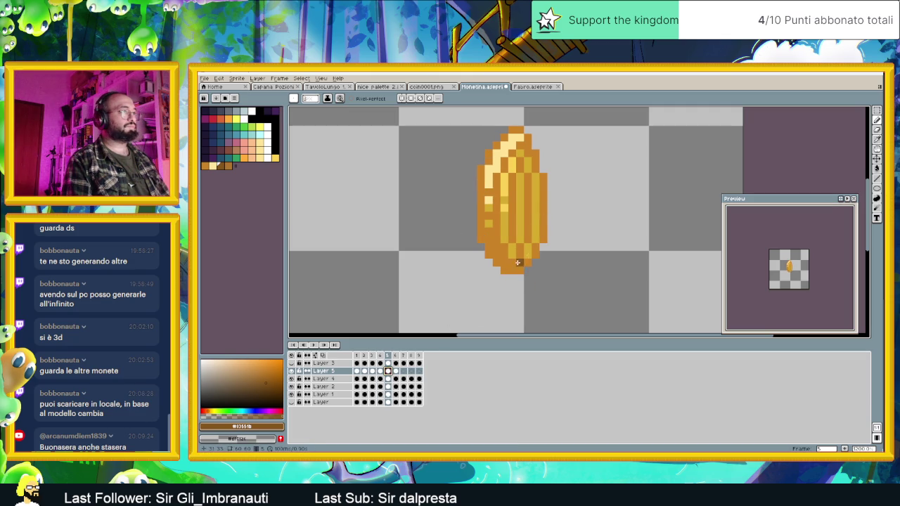
mouse_move(504, 270)
mouse_down()
mouse_move(534, 255)
mouse_move(545, 201)
mouse_up()
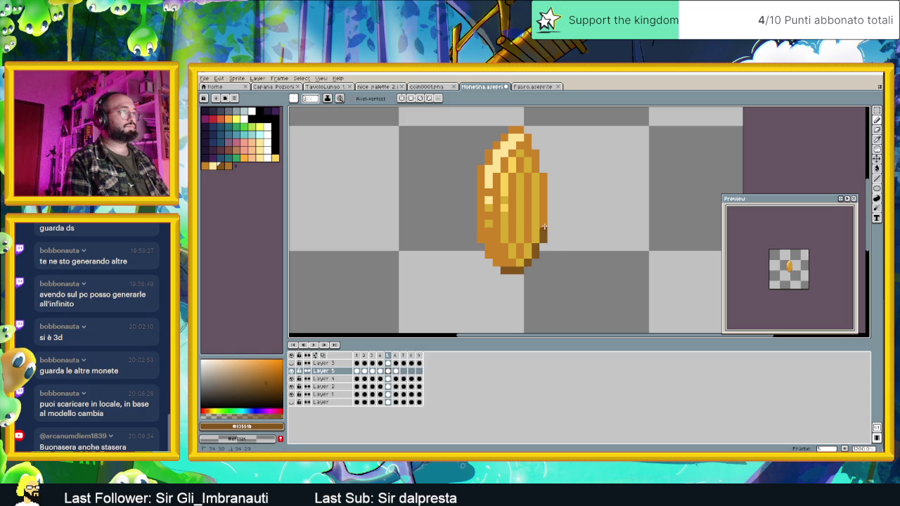
drag(519, 162, 511, 221)
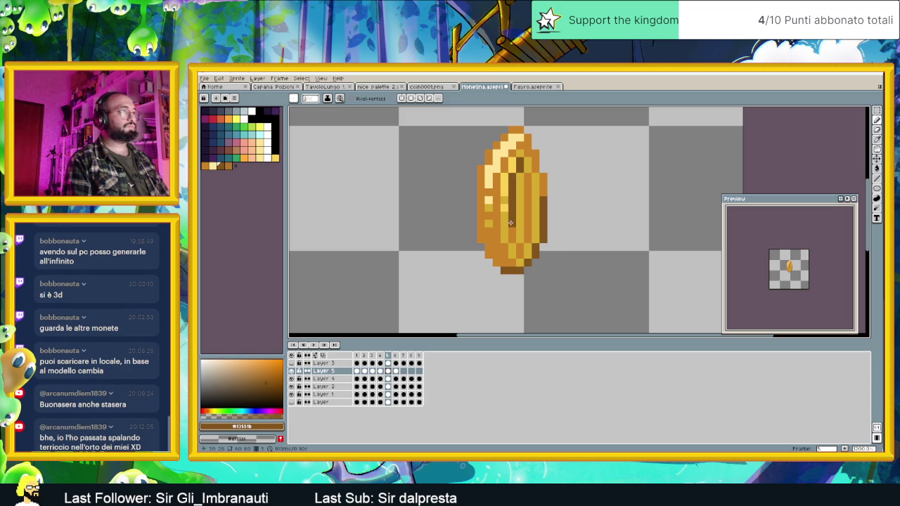
drag(513, 227, 511, 242)
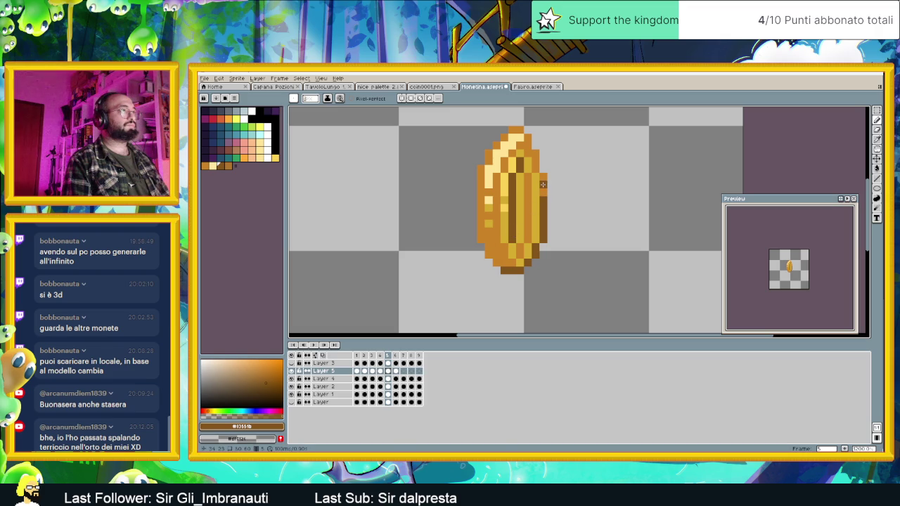
click(397, 372)
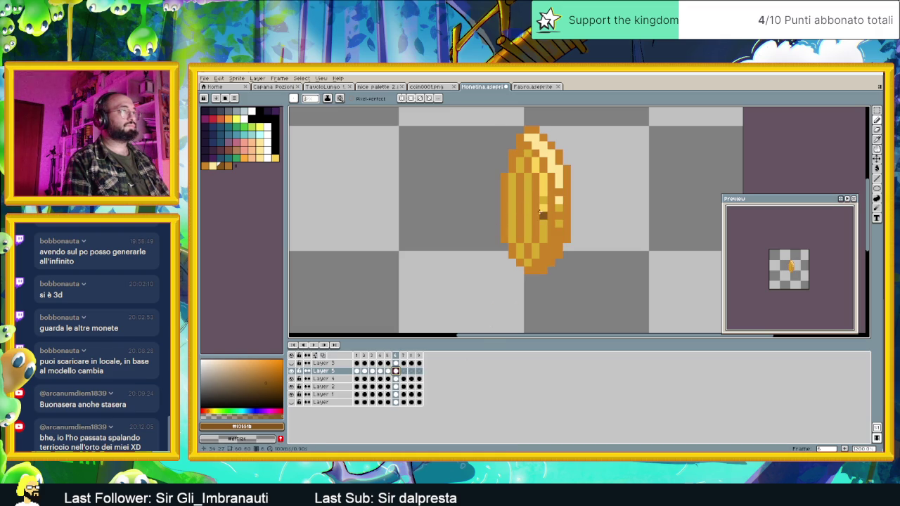
- Darken the bottom tip of frame 6's coin, checking it against frame 5
drag(529, 270, 551, 230)
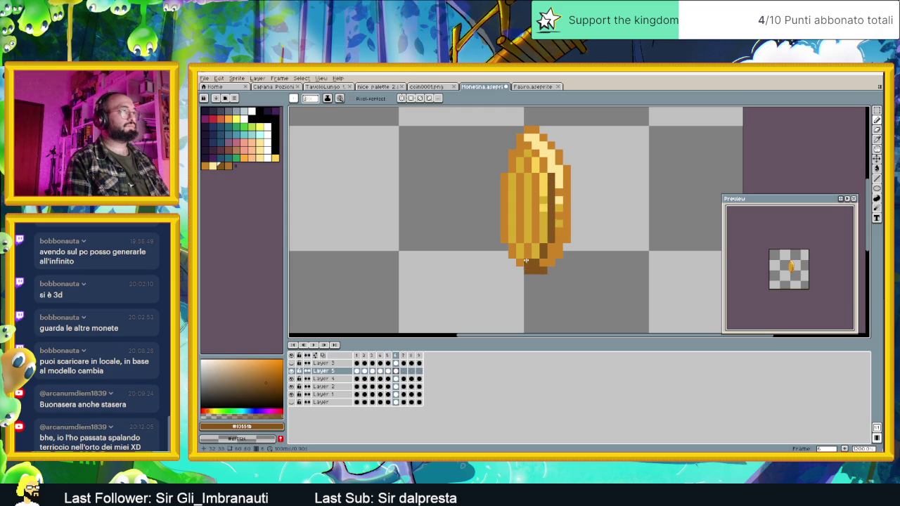
click(388, 356)
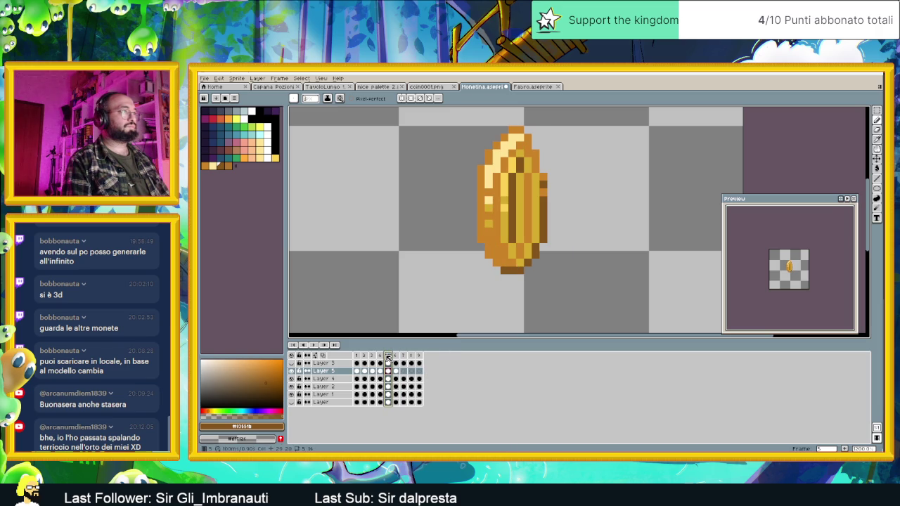
click(397, 356)
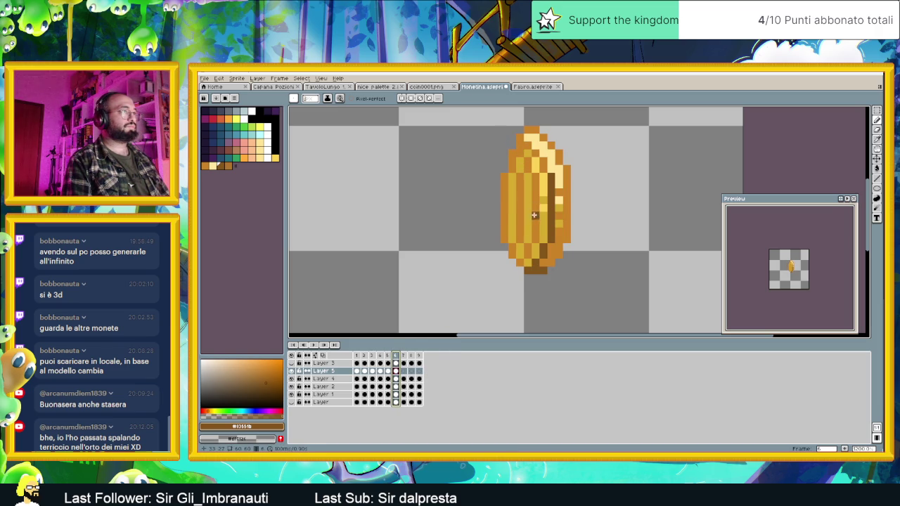
- Add a dark brown stripe down the centre of frame 6's coin, redrawing it after undoing
drag(534, 182, 535, 246)
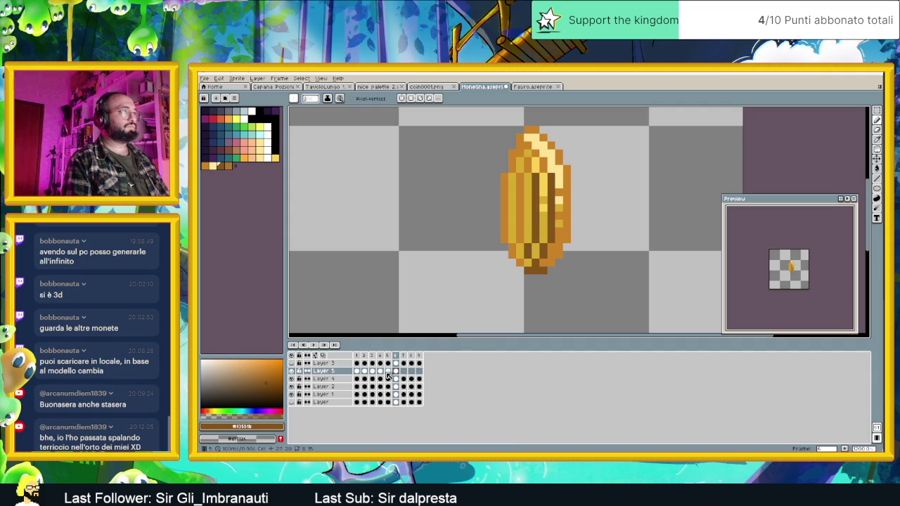
key(ctrl+z)
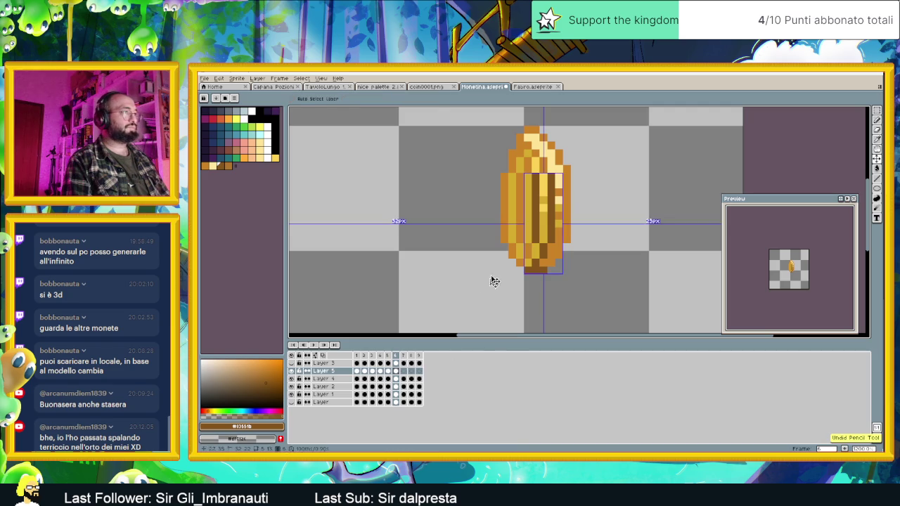
key(ctrl+z)
drag(521, 179, 520, 202)
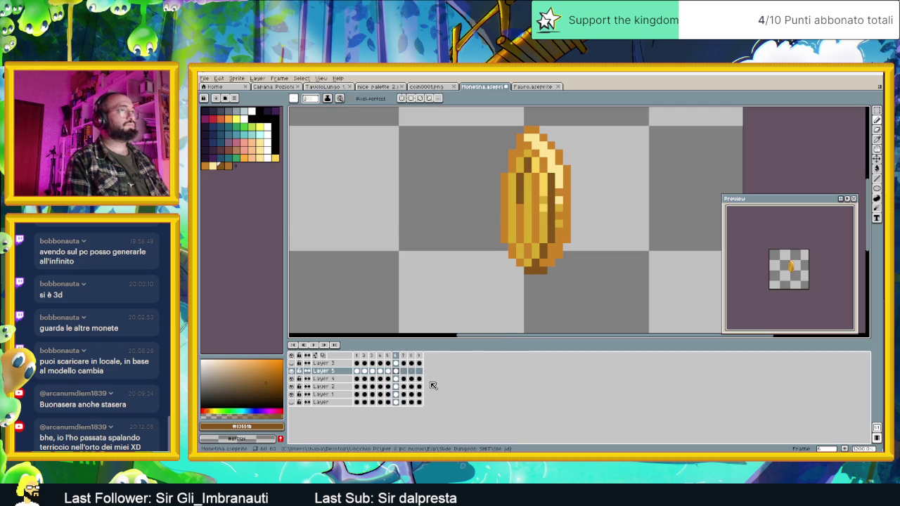
- Stroke dark brown down frame 7's right side, then review frames 4, 5 and 6
click(404, 371)
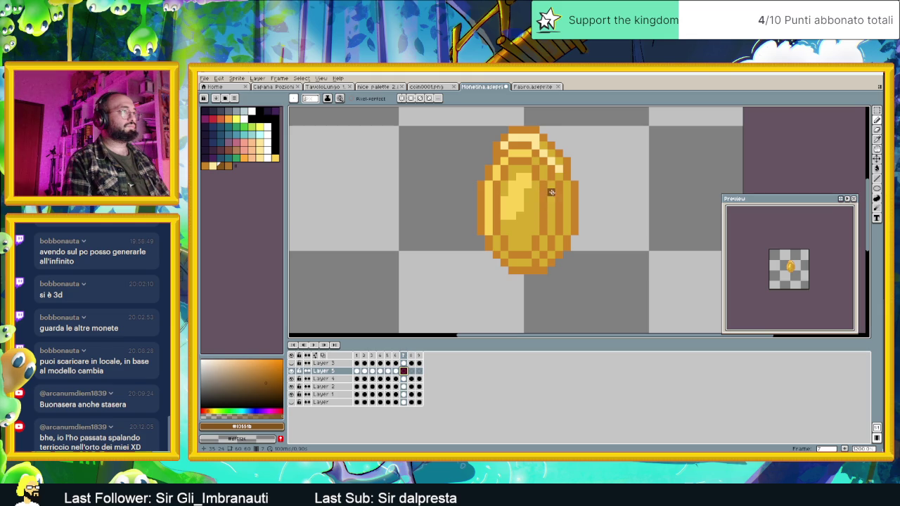
mouse_move(559, 182)
mouse_down()
mouse_move(562, 222)
mouse_move(531, 272)
mouse_up()
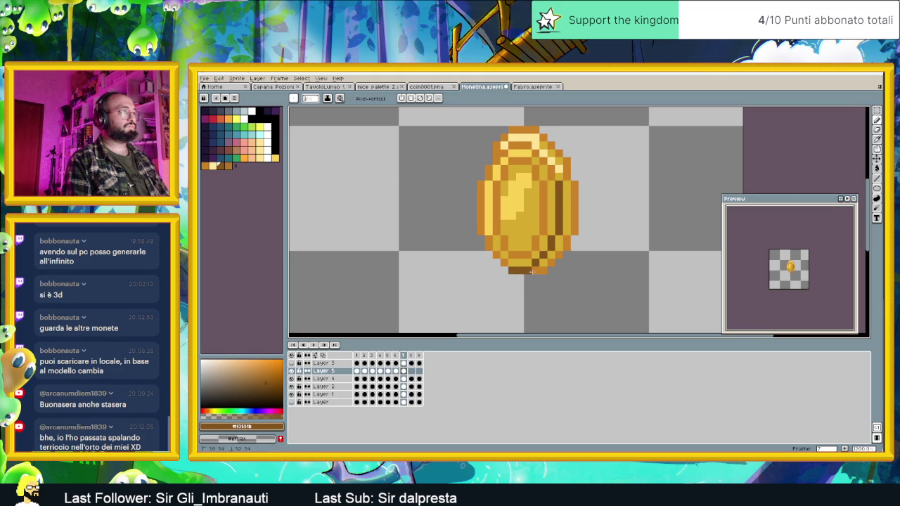
click(381, 356)
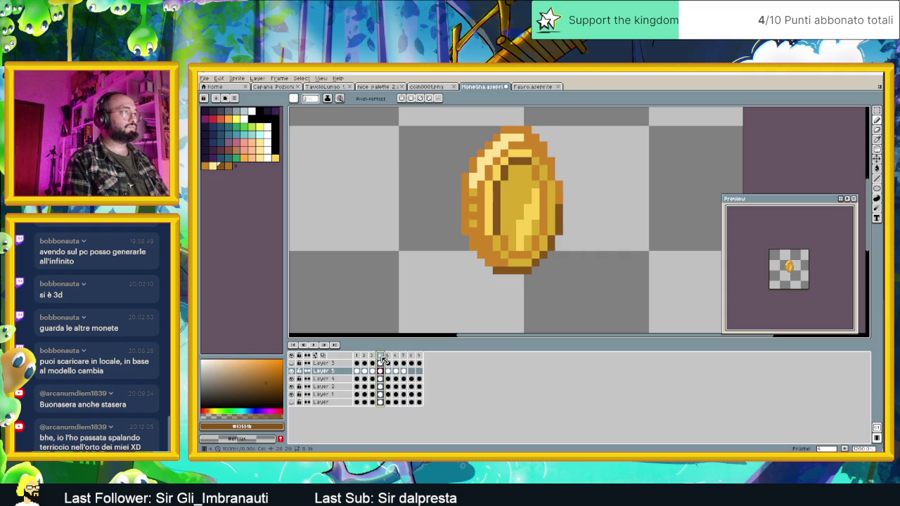
click(389, 358)
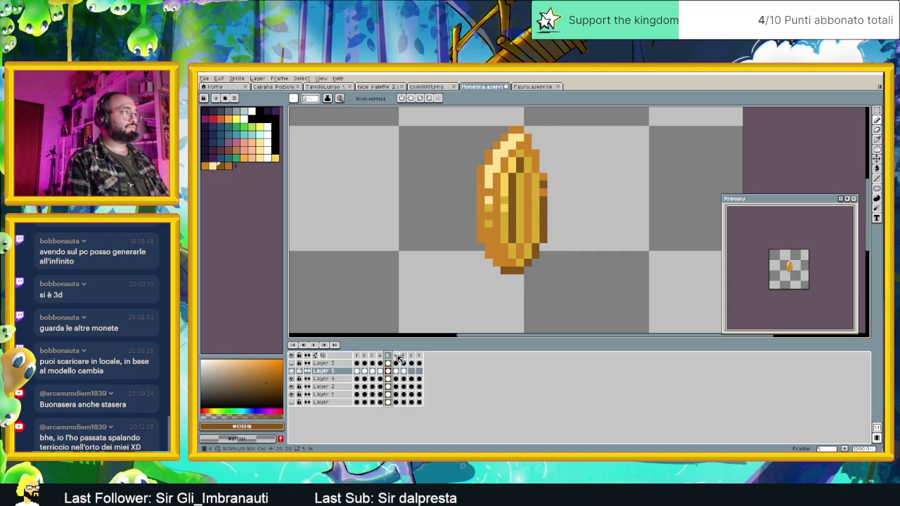
click(398, 359)
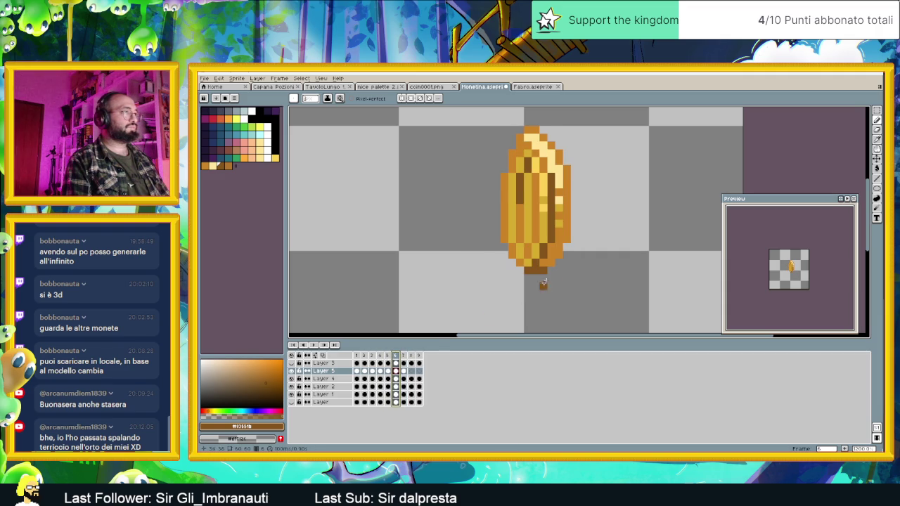